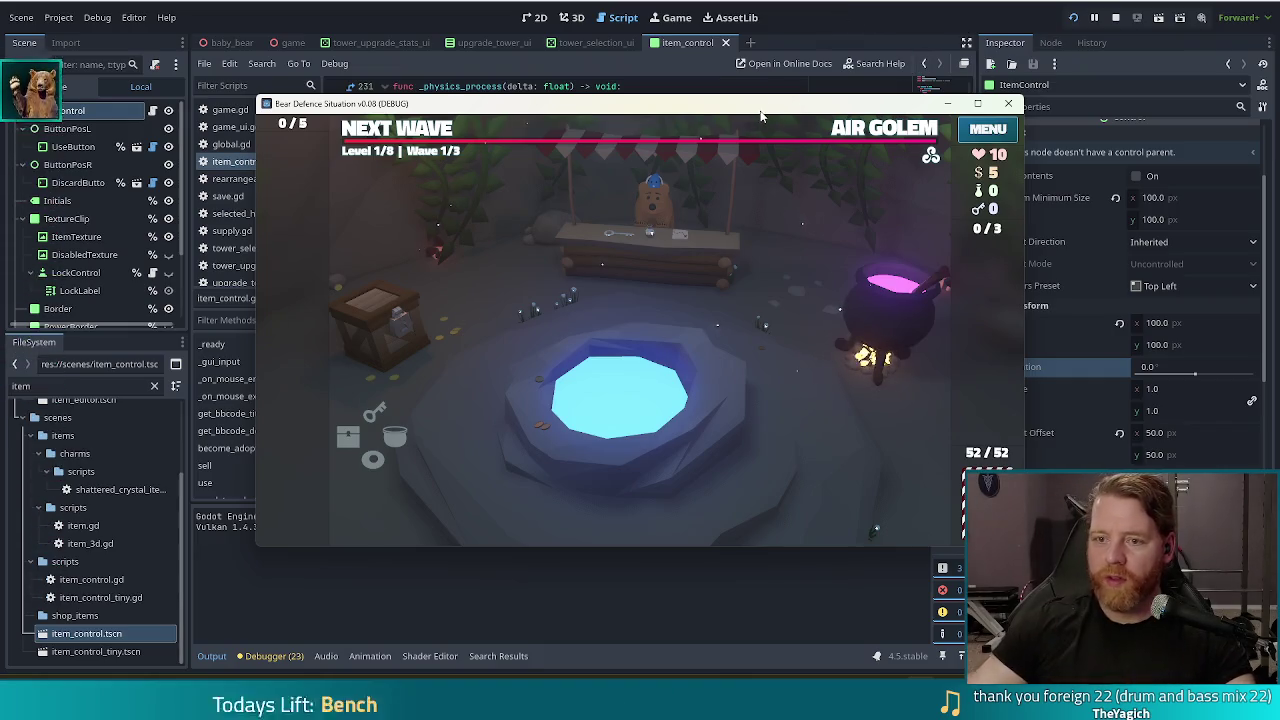
Step: Add the Girlboss wish with add_wish in the game console, drop it into the wish slot, and return to the editor
key(grave)
key(Up)
key(Return)
key(grave)
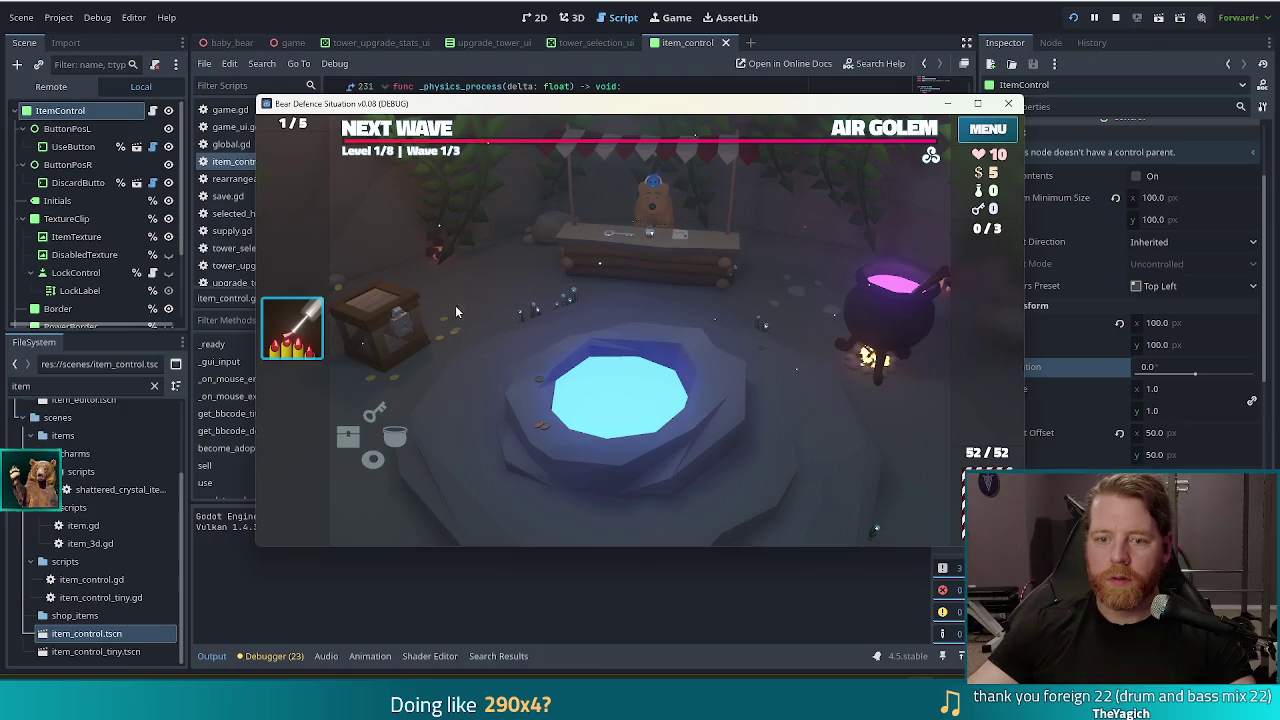
mouse_move(295, 330)
mouse_down()
mouse_move(355, 148)
mouse_move(375, 155)
mouse_up()
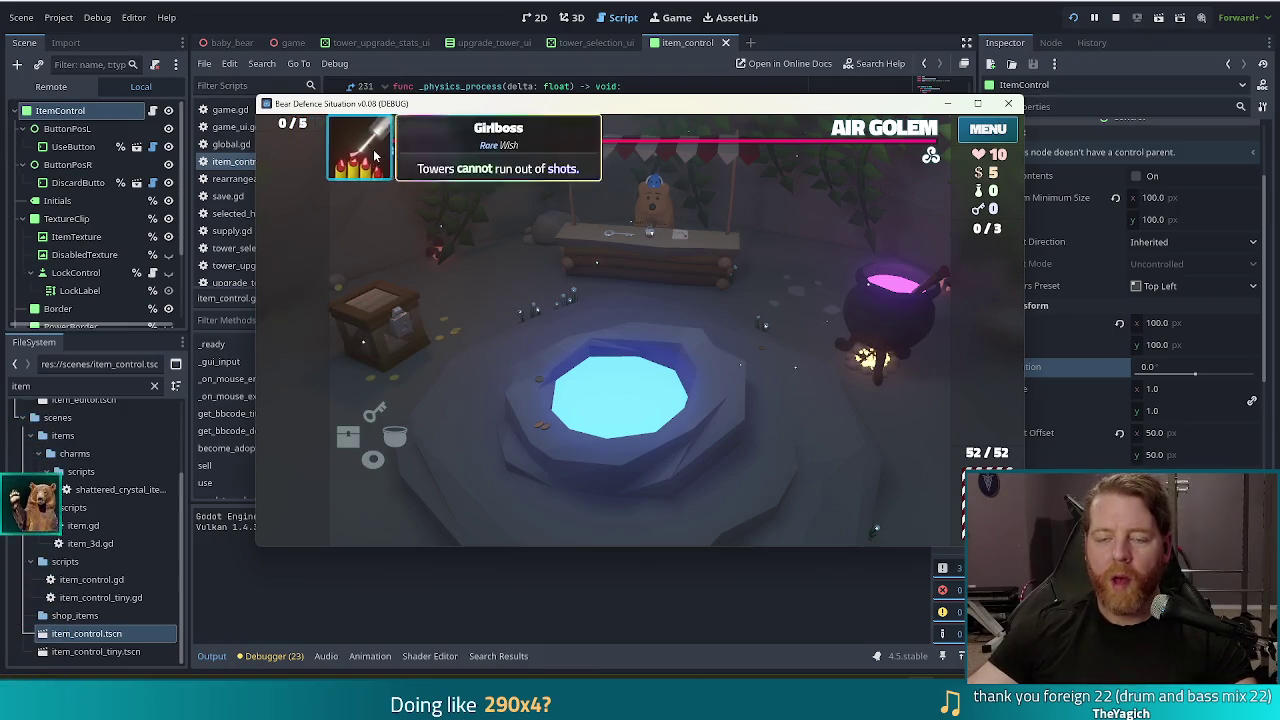
click(1015, 3)
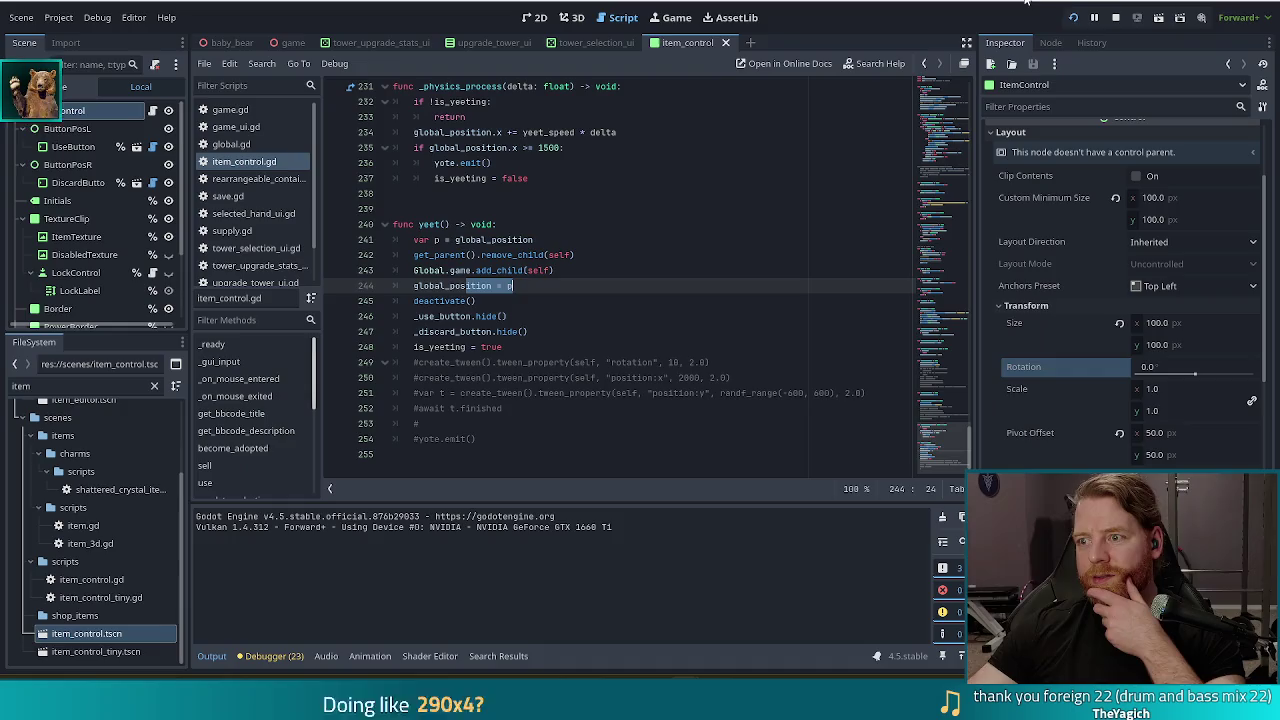
Step: Stop the game and insert a print(p) line after line 241 in yeet()
click(596, 362)
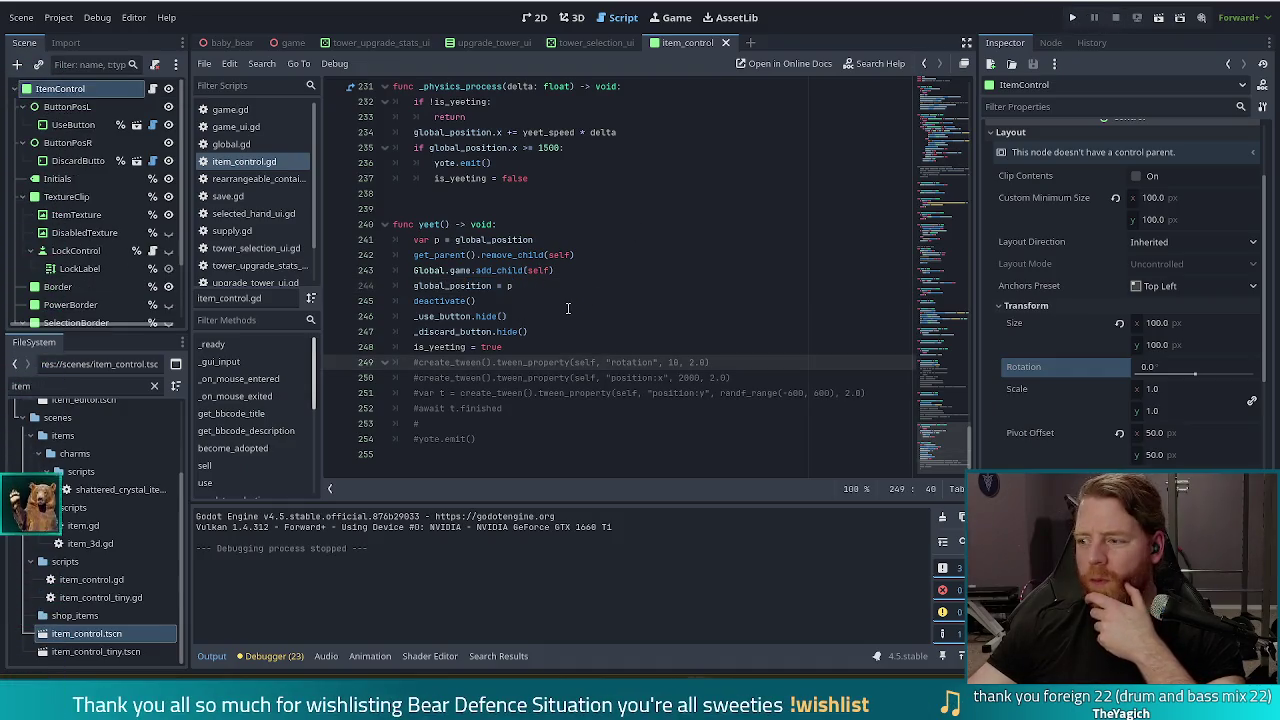
click(563, 240)
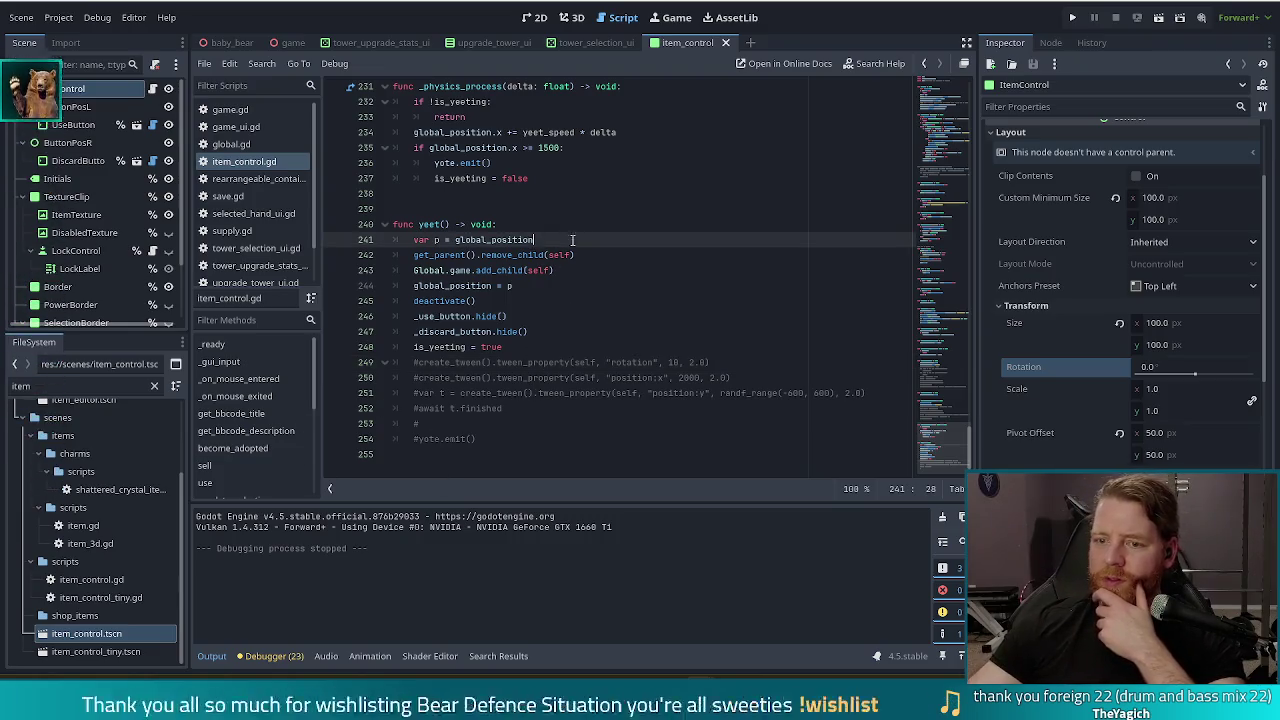
click(553, 255)
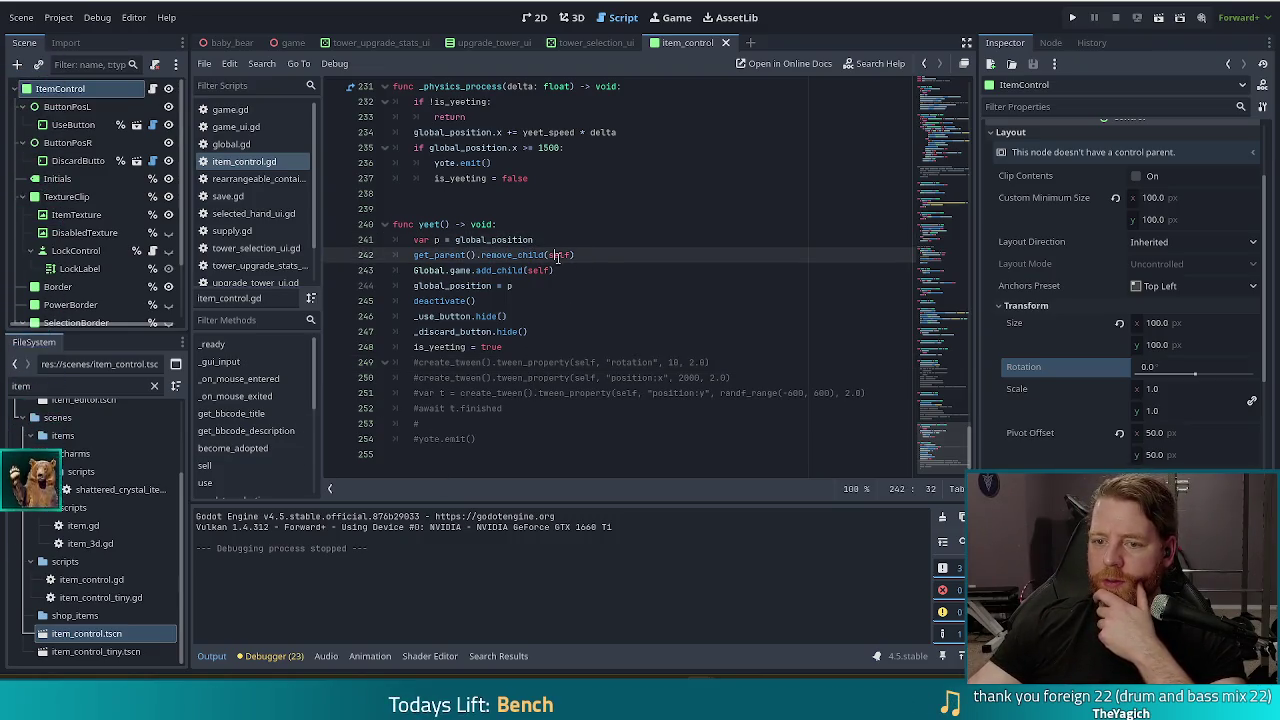
click(532, 286)
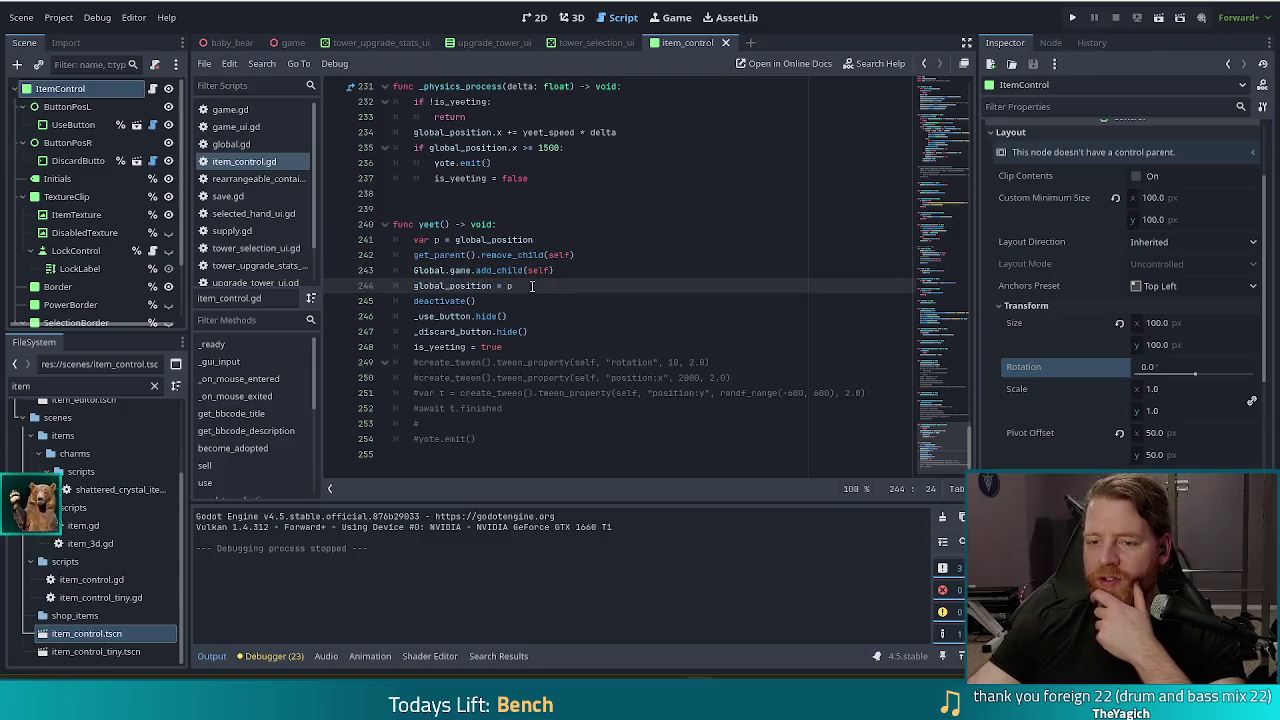
drag(552, 250, 571, 235)
click(547, 240)
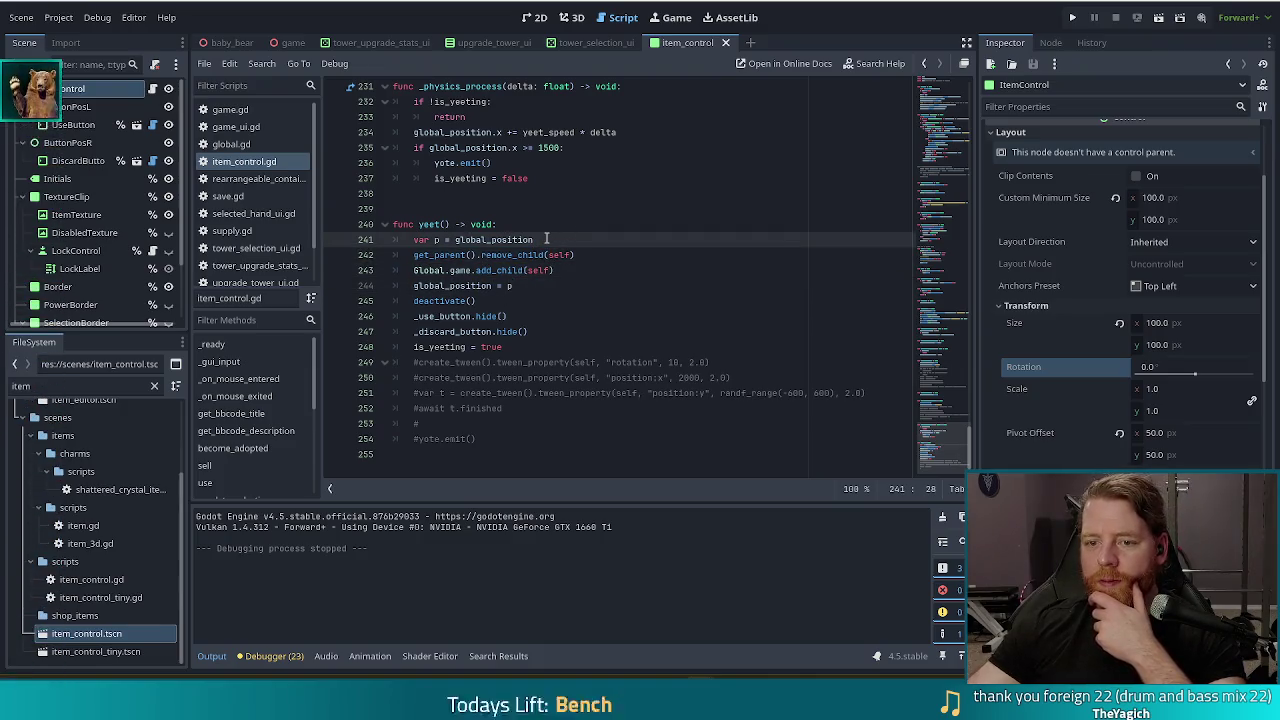
key(Return)
text(print()
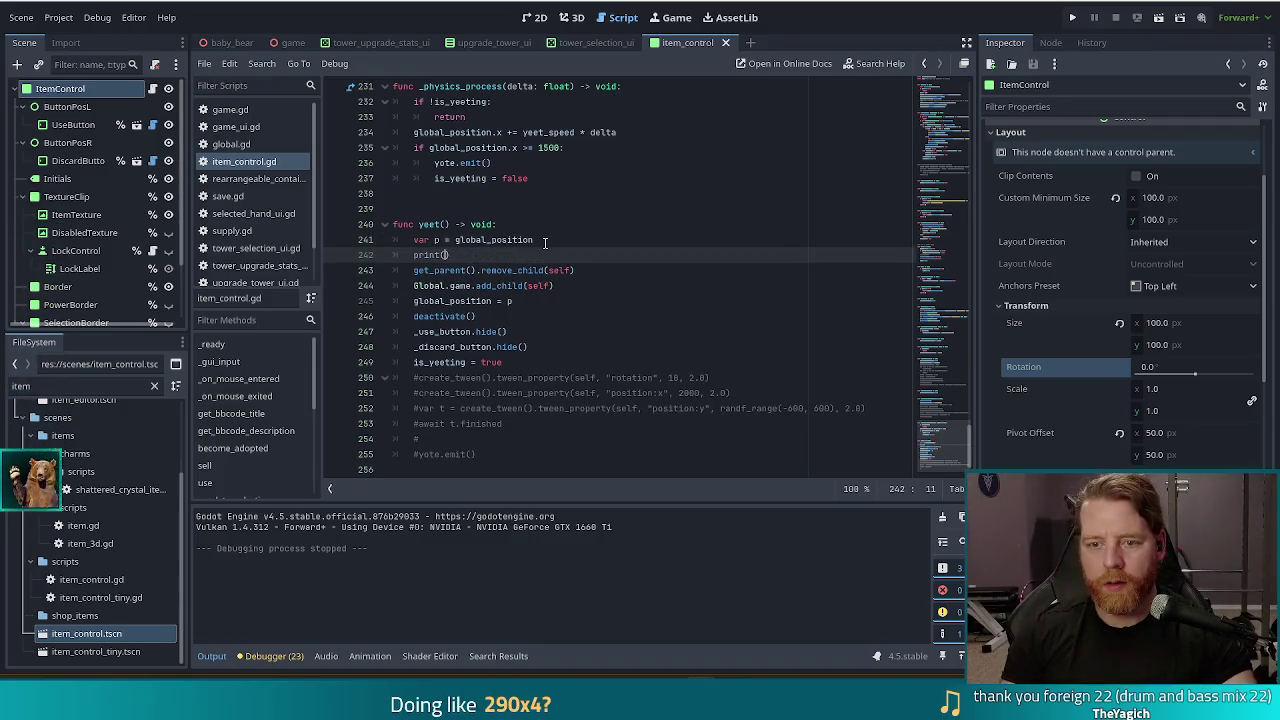
text(p)
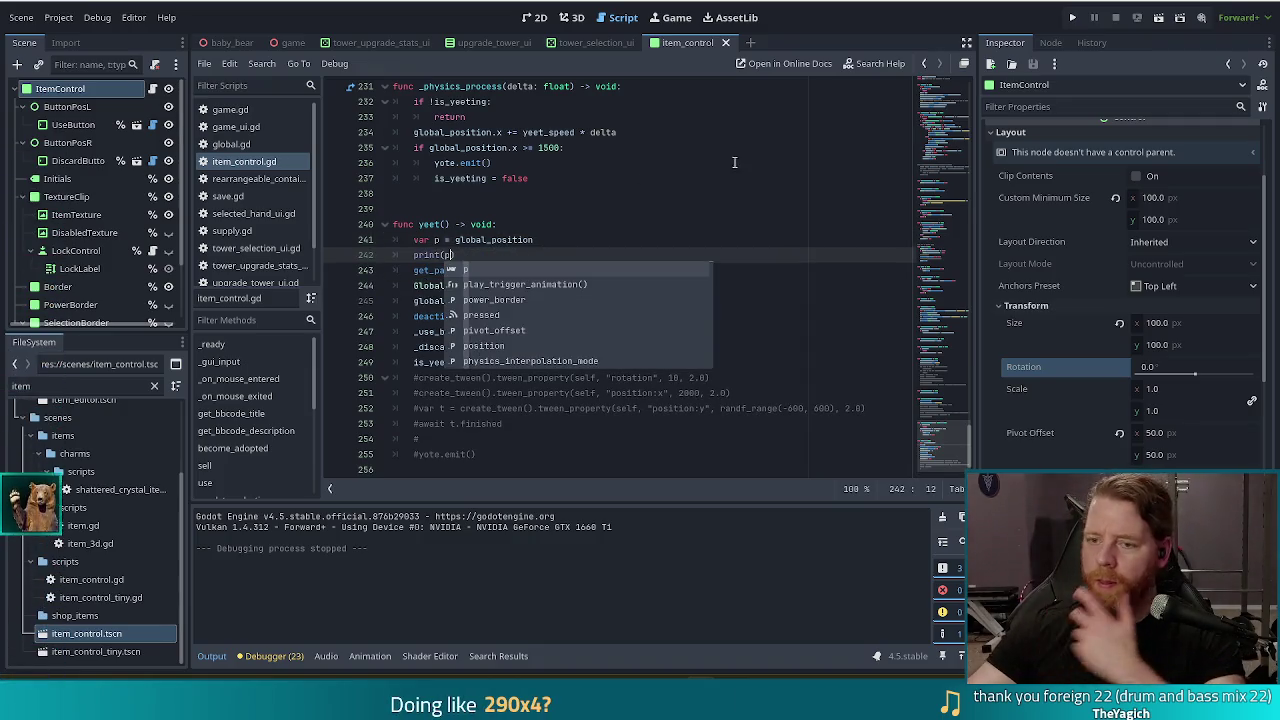
text())
click(512, 240)
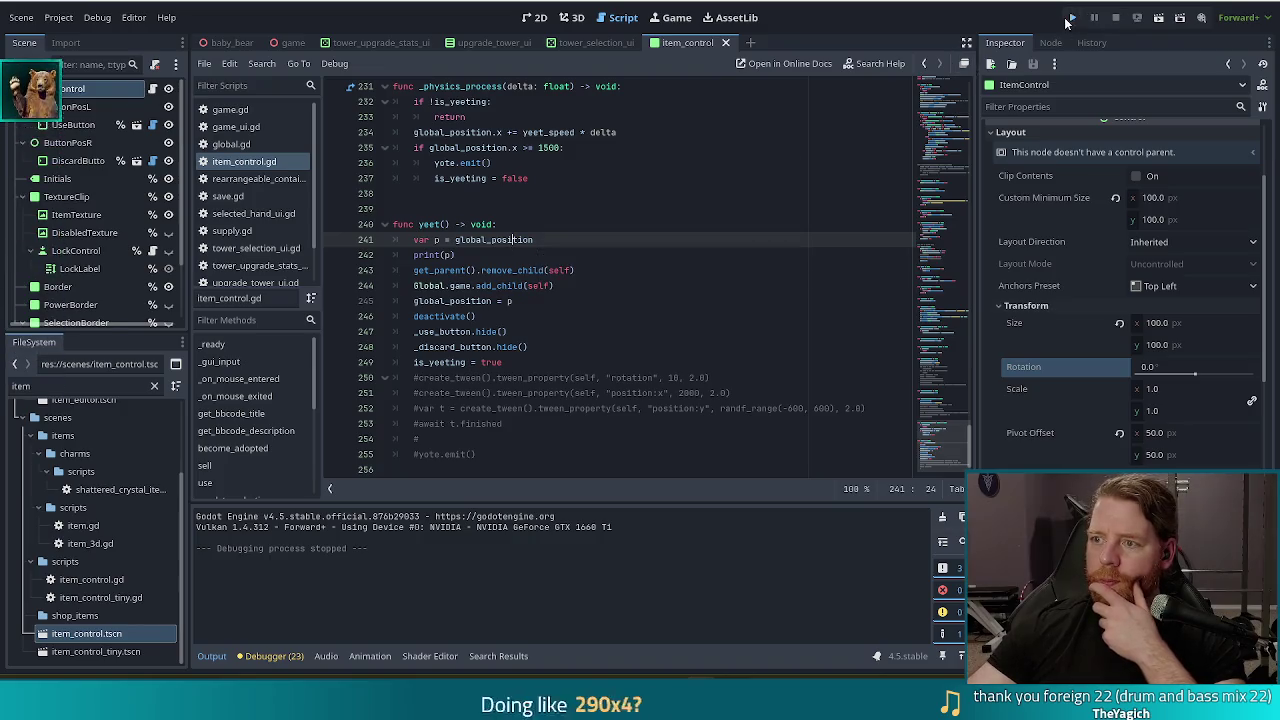
Step: Run the game, start a new game, enter add_wish_gribu, then save game.gd and relaunch
click(1070, 18)
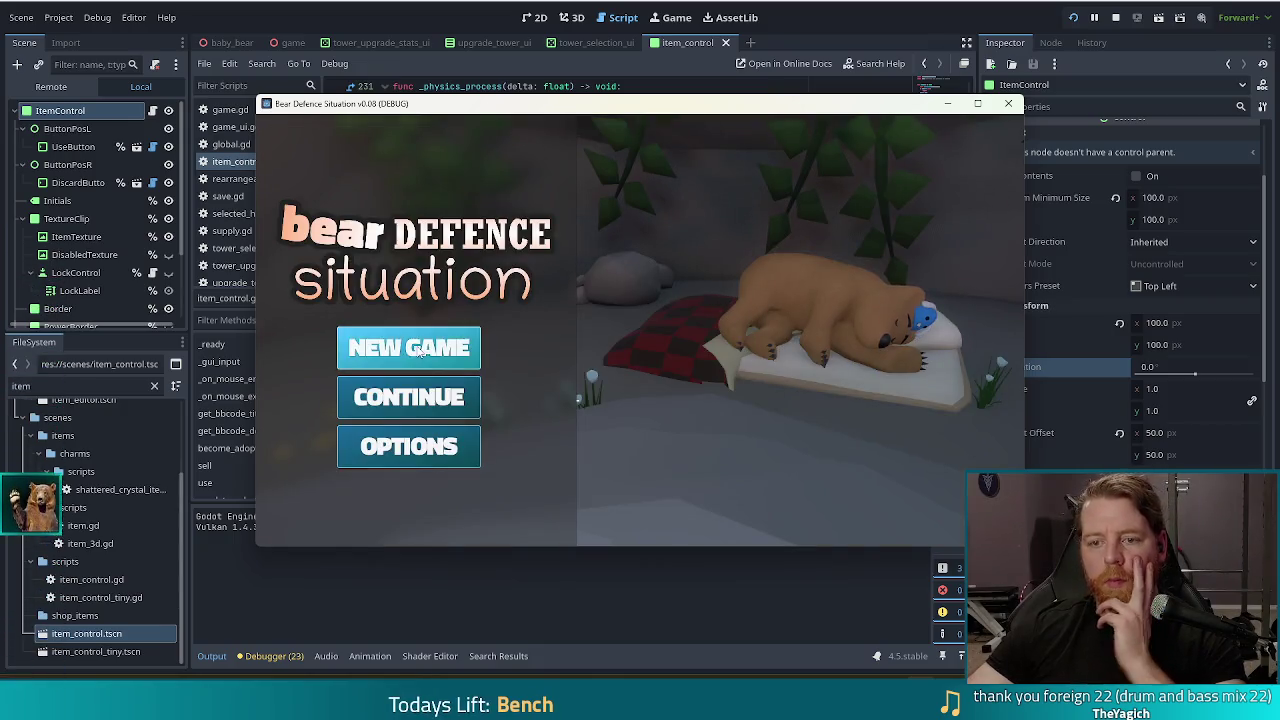
click(420, 349)
key(grave)
text(add_wish_gribu)
key(Return)
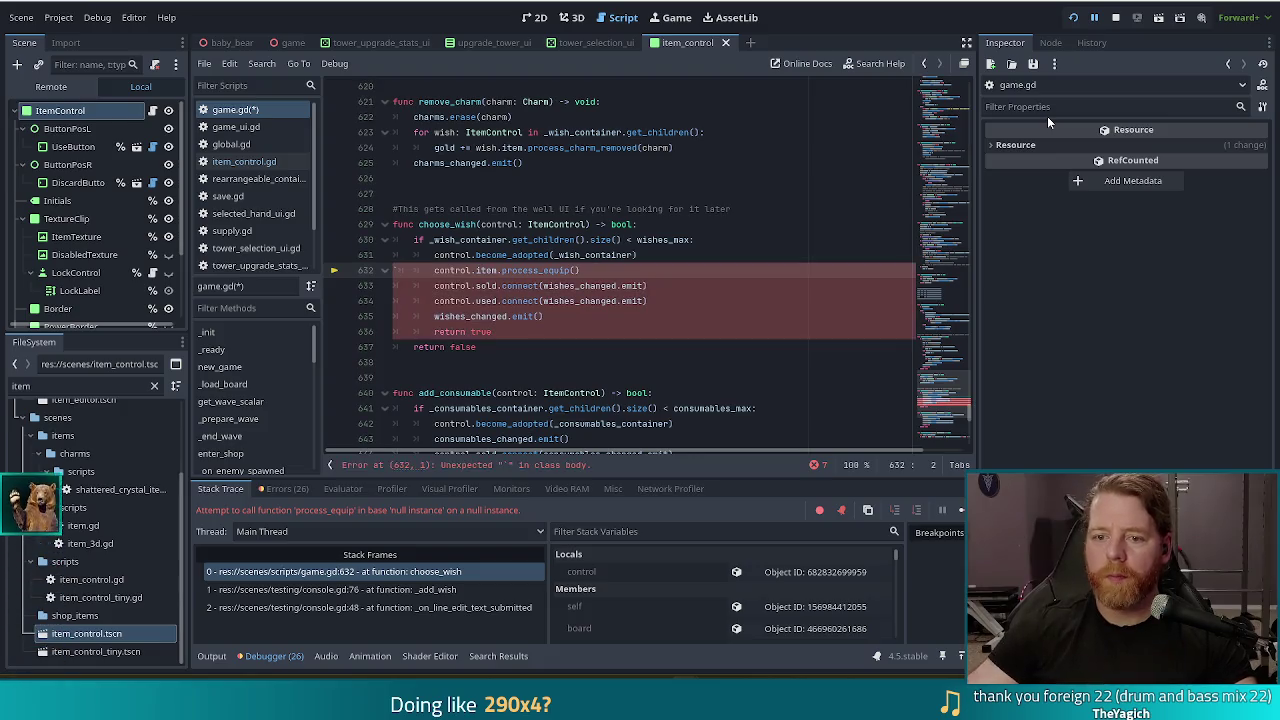
key(ctrl+s)
click(1073, 18)
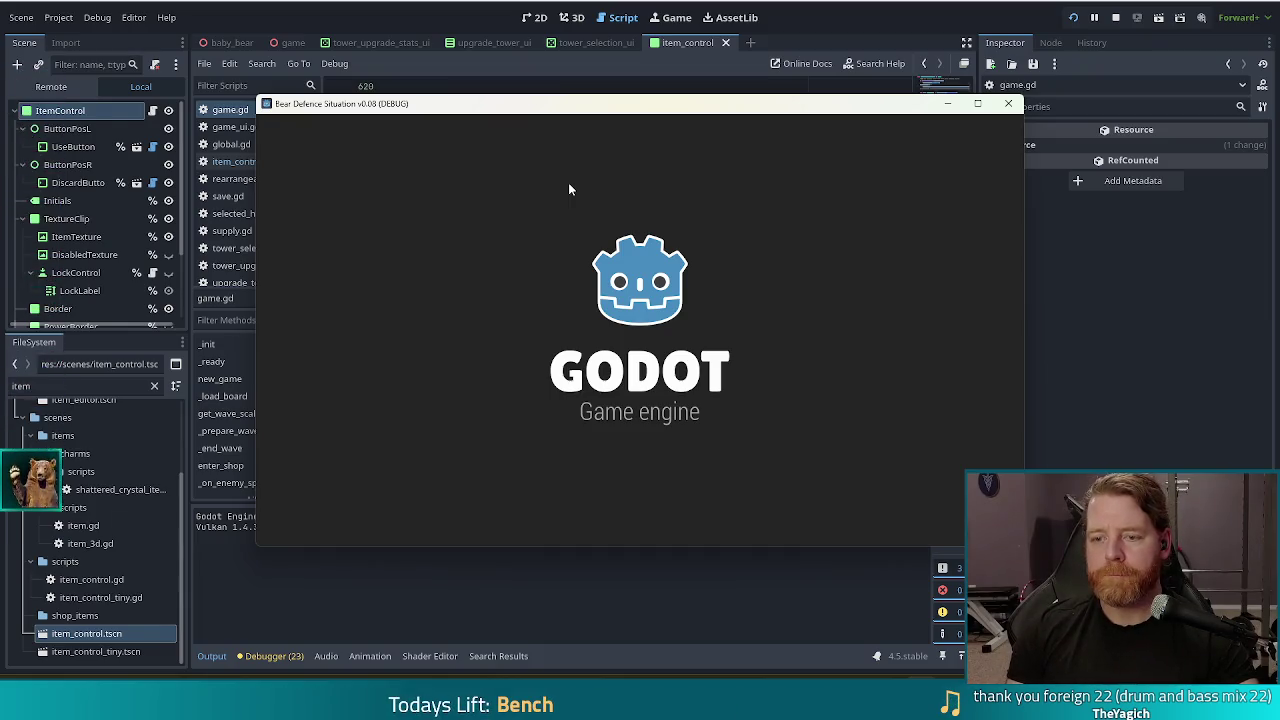
Step: Enter 'add_wish the road' in the console, start a new game, and switch back to the editor
key(grave)
text(a)
text(wav)
key(BackSpace)
key(BackSpace)
text(_wish the)
text( road)
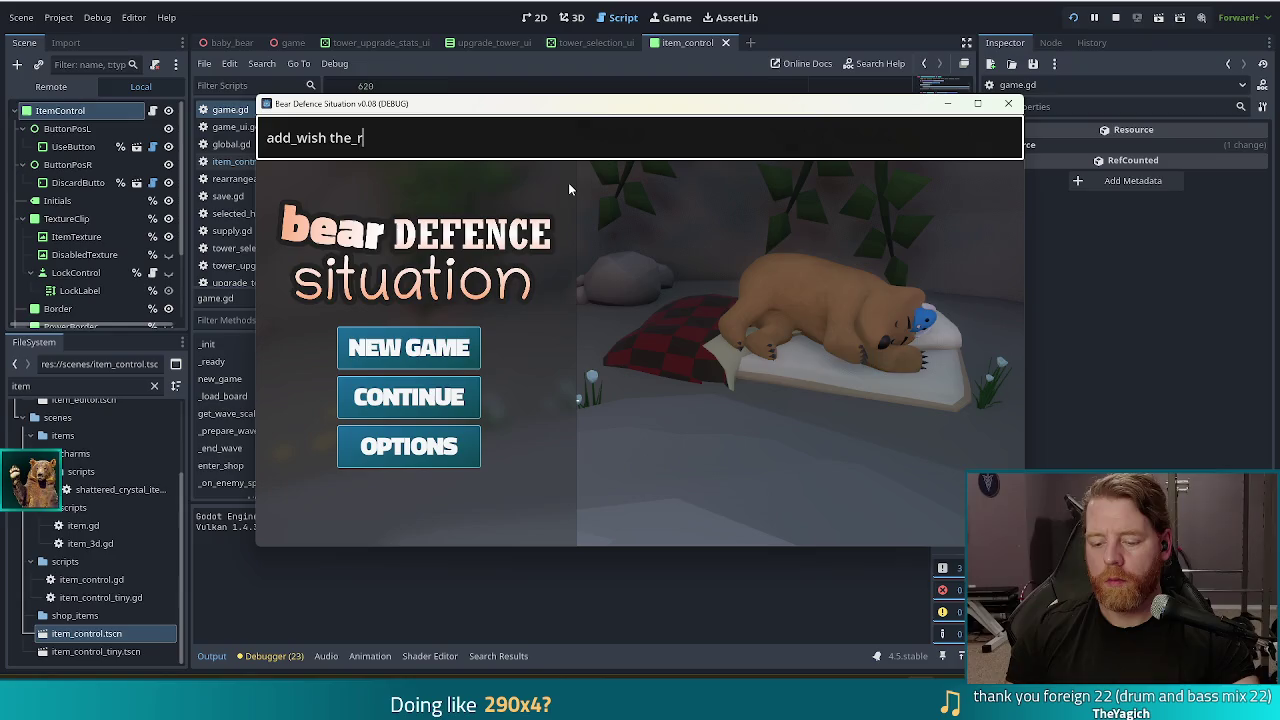
key(Return)
click(428, 365)
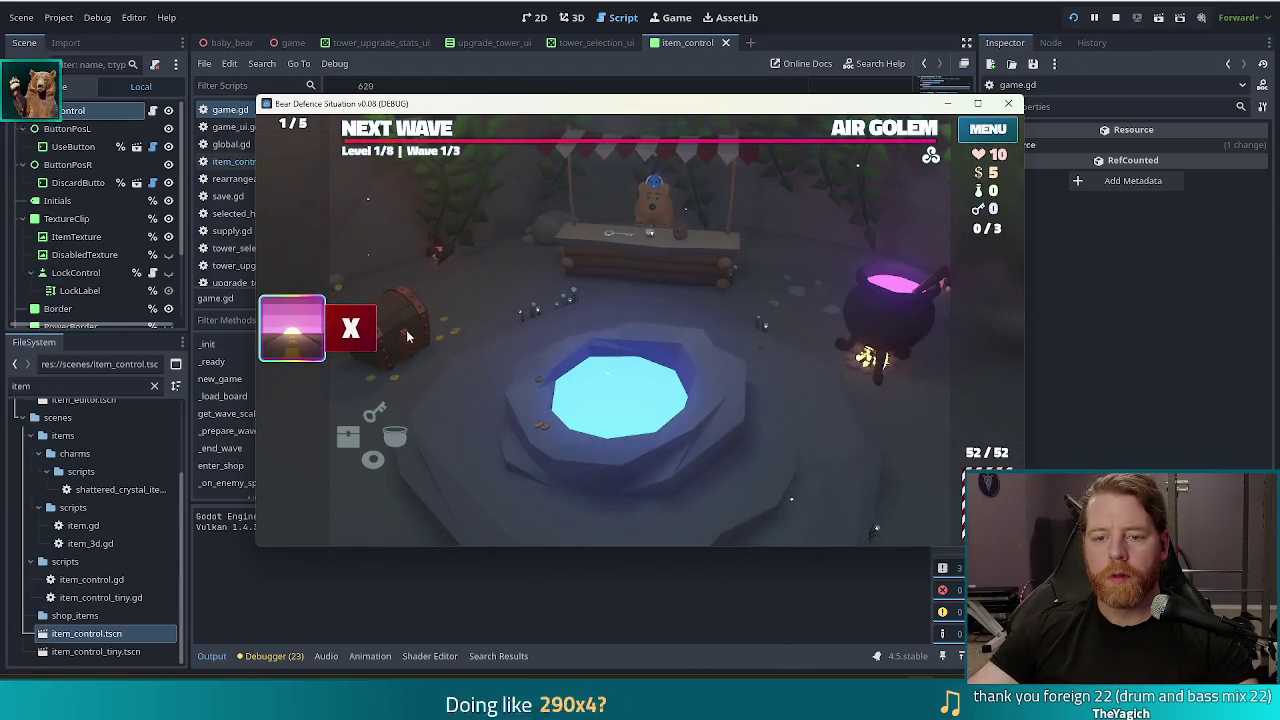
click(224, 541)
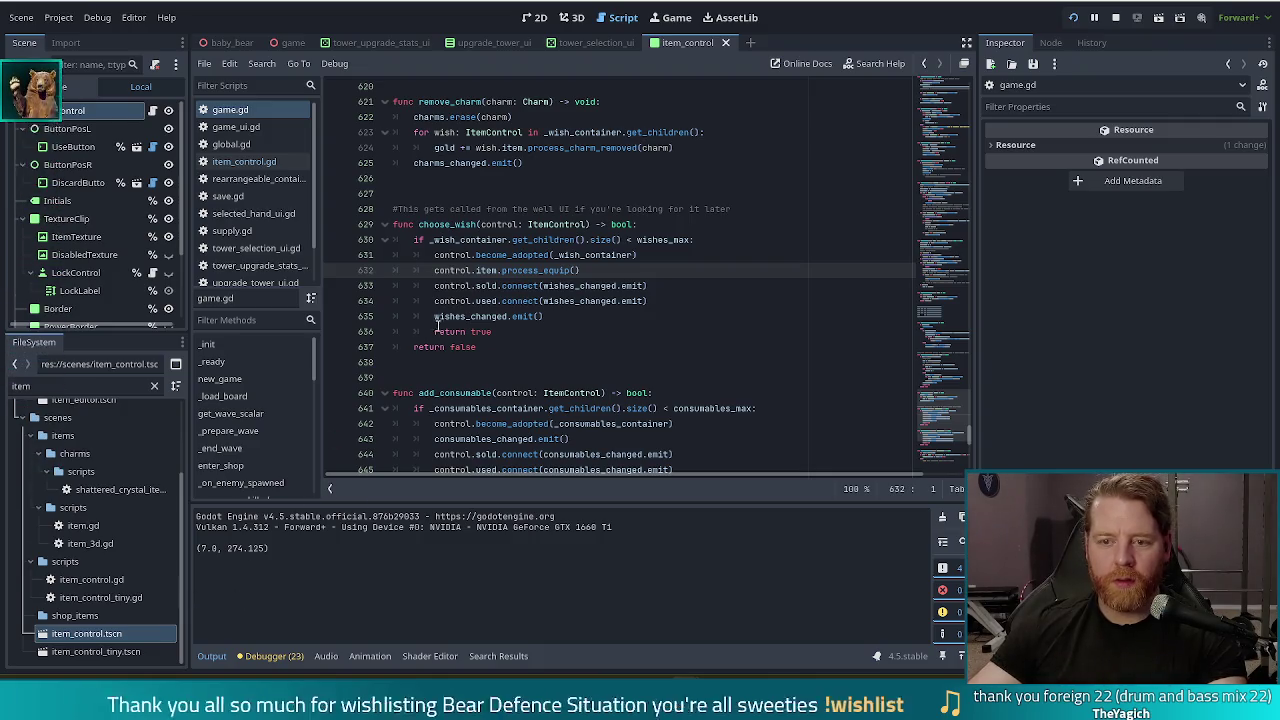
Step: Open item_control.gd and delete the print(p) debug line
scroll(519, 254, down, 5)
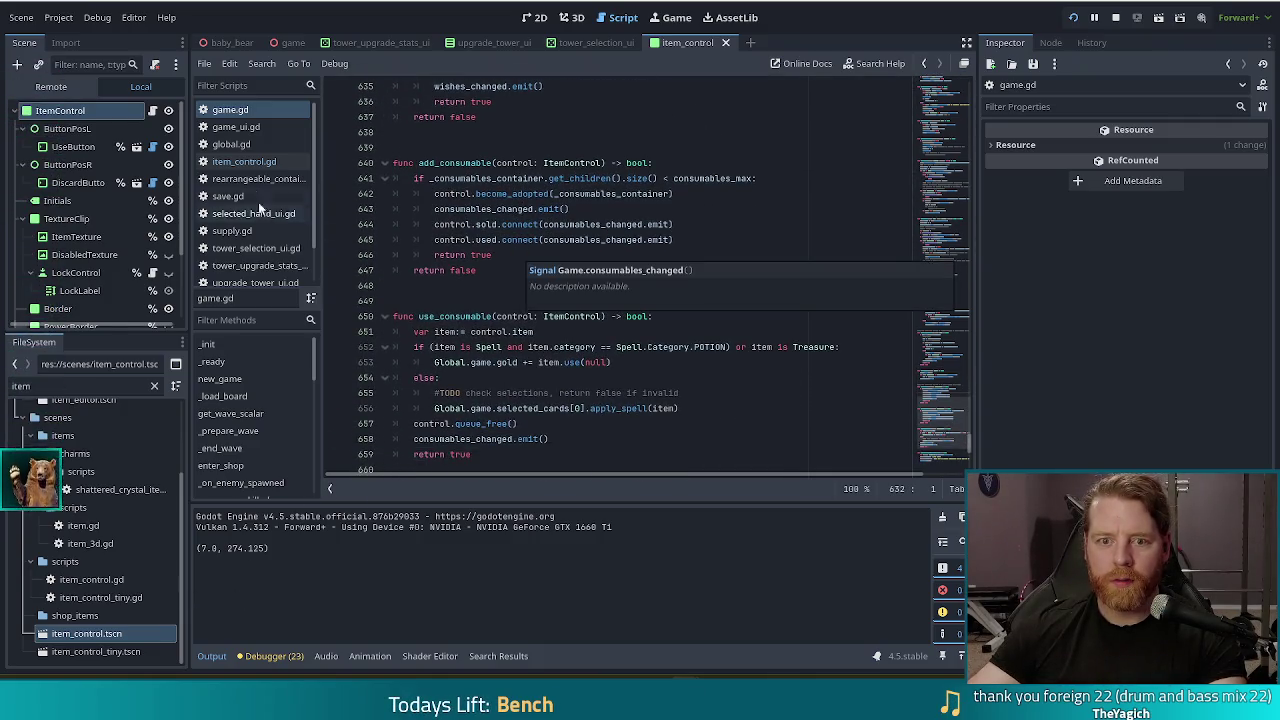
click(243, 161)
click(470, 254)
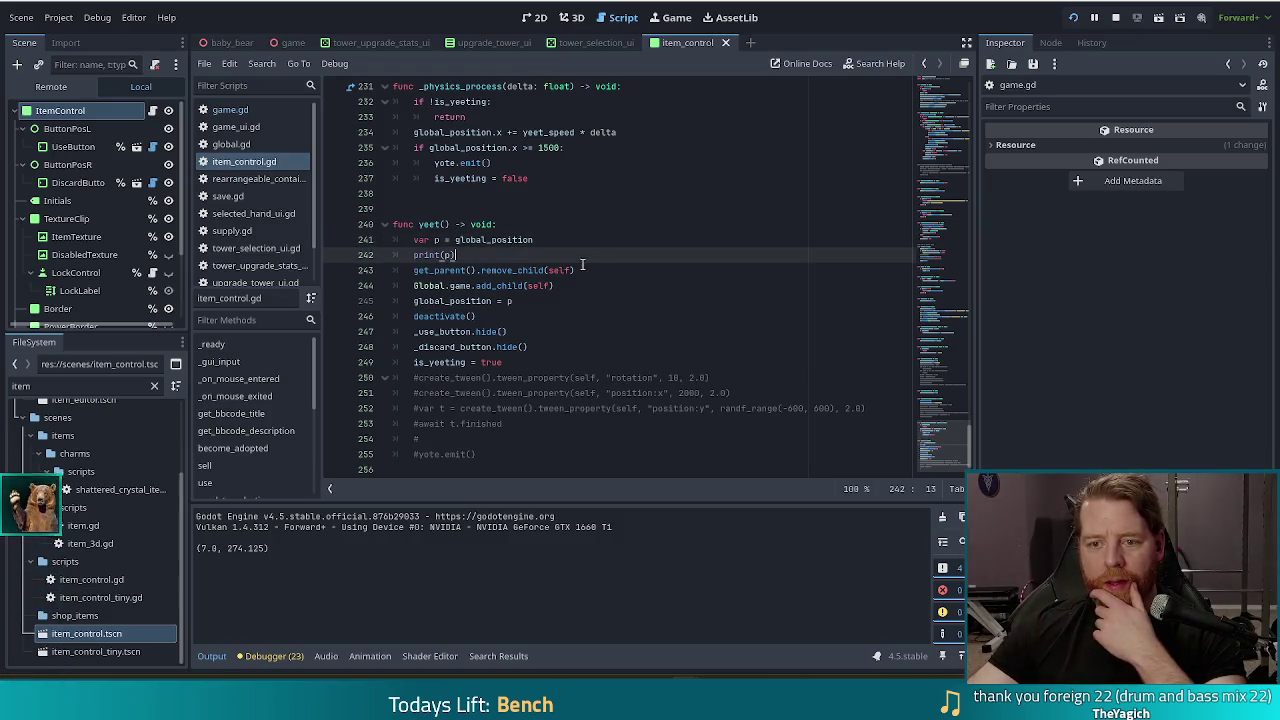
click(536, 299)
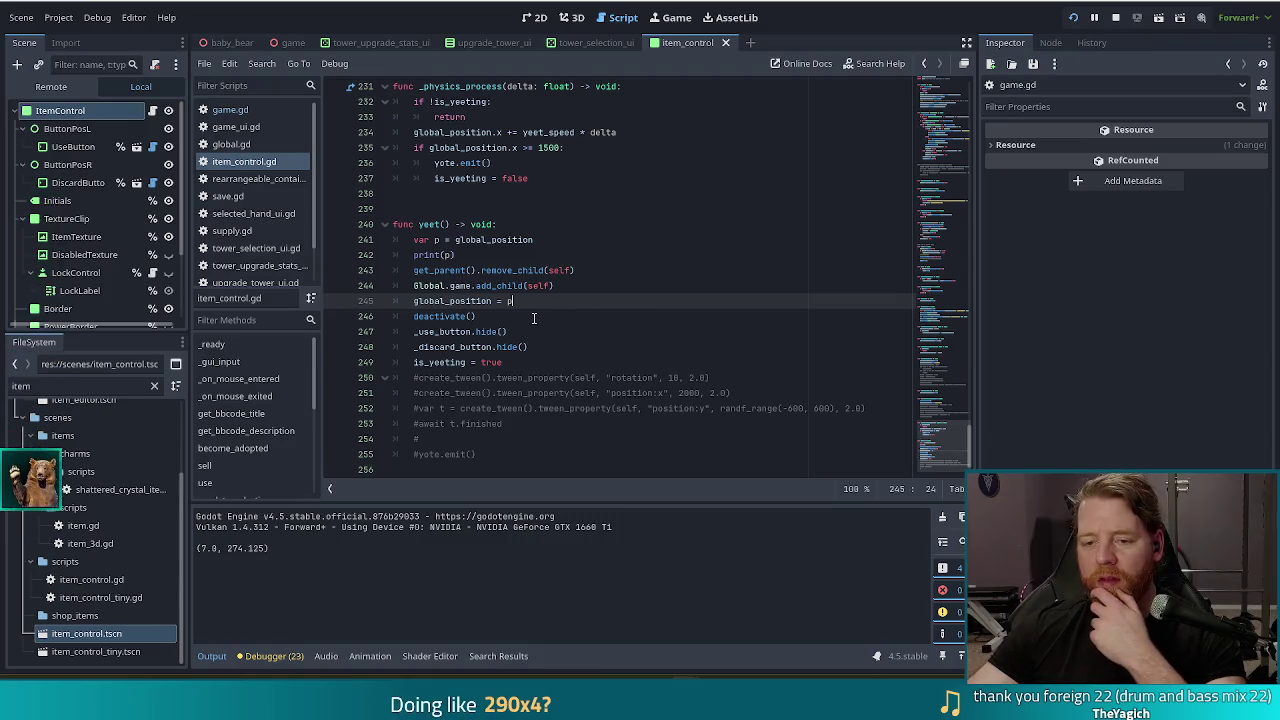
drag(545, 257, 577, 241)
key(BackSpace)
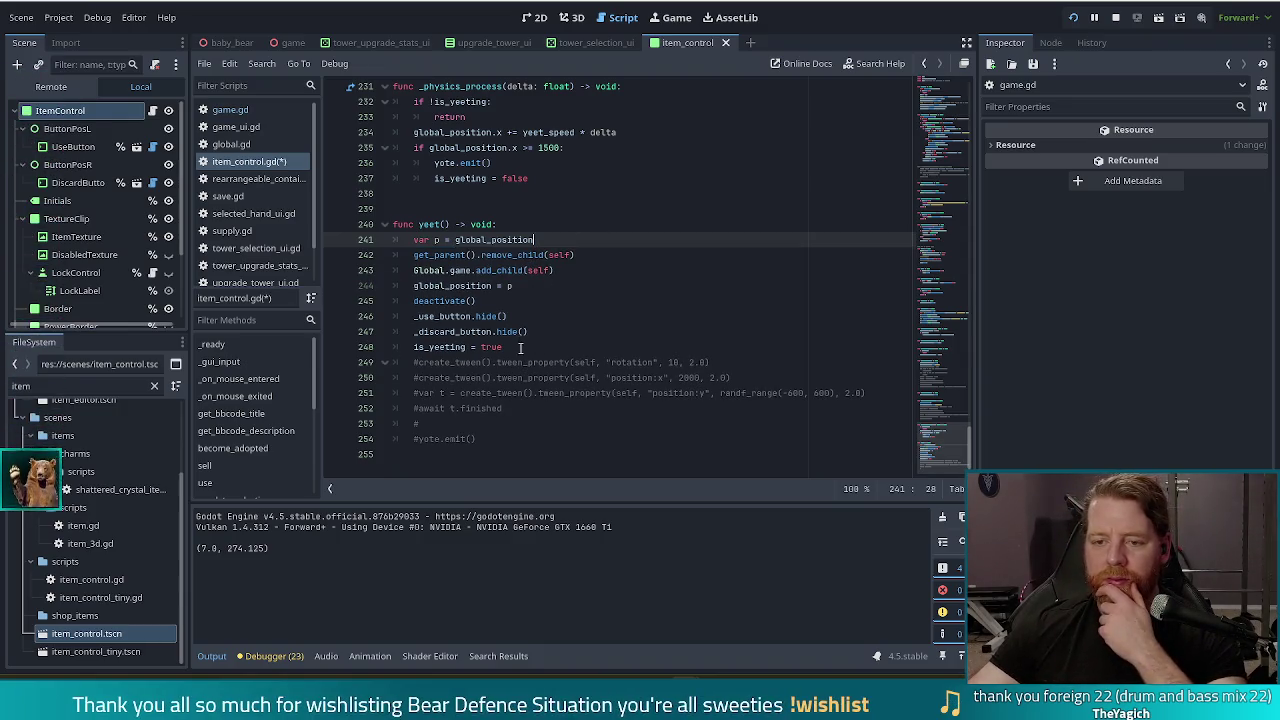
Step: Select the global_position = p line in yeet()
click(466, 285)
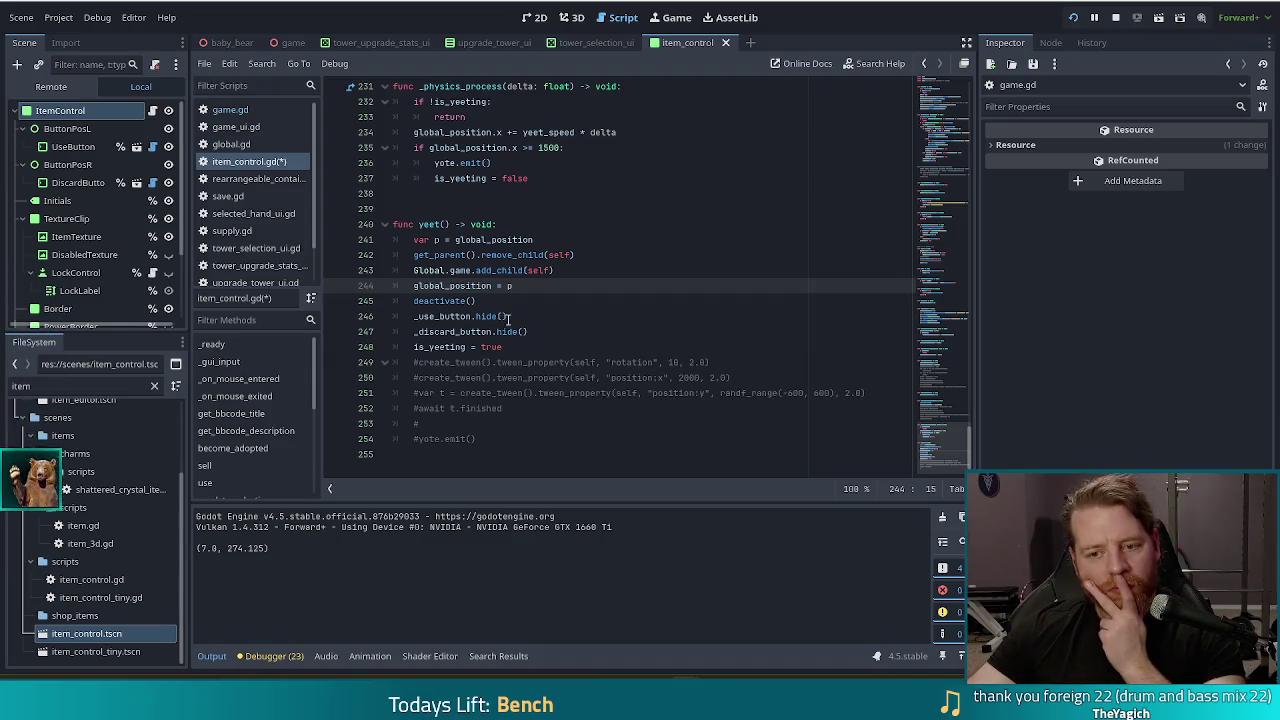
scroll(548, 362, up, 4)
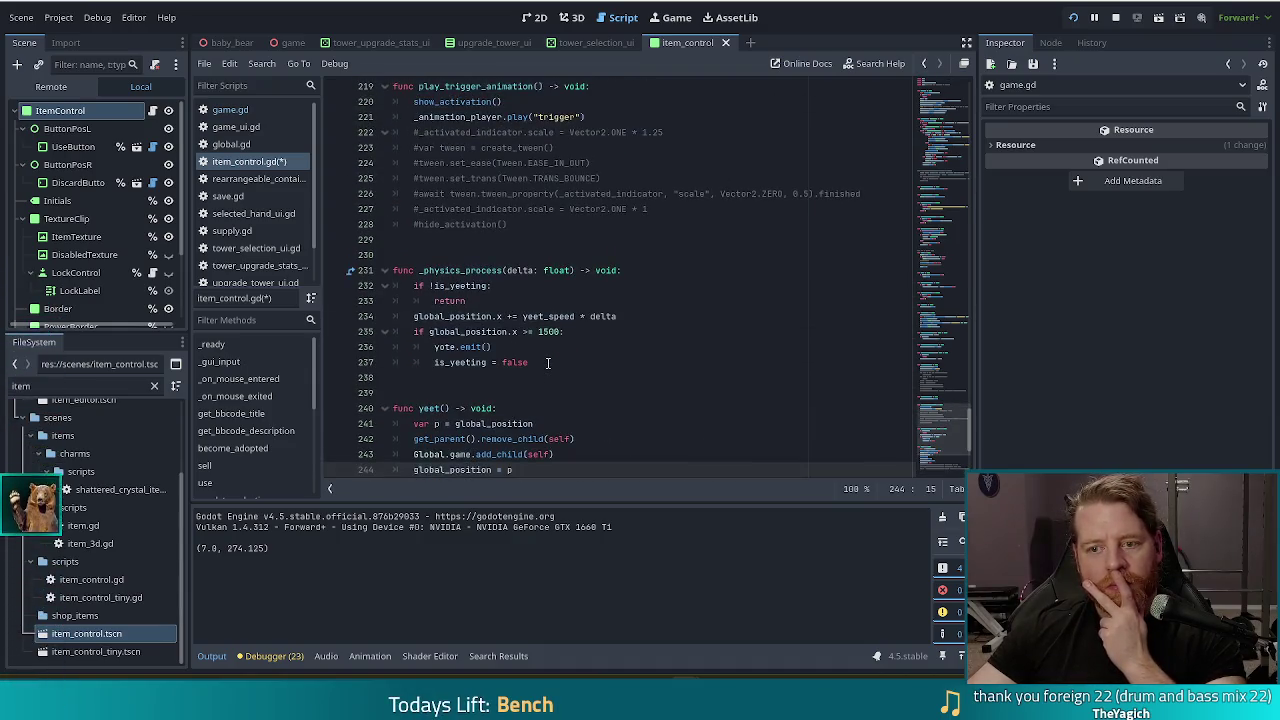
scroll(655, 405, down, 2)
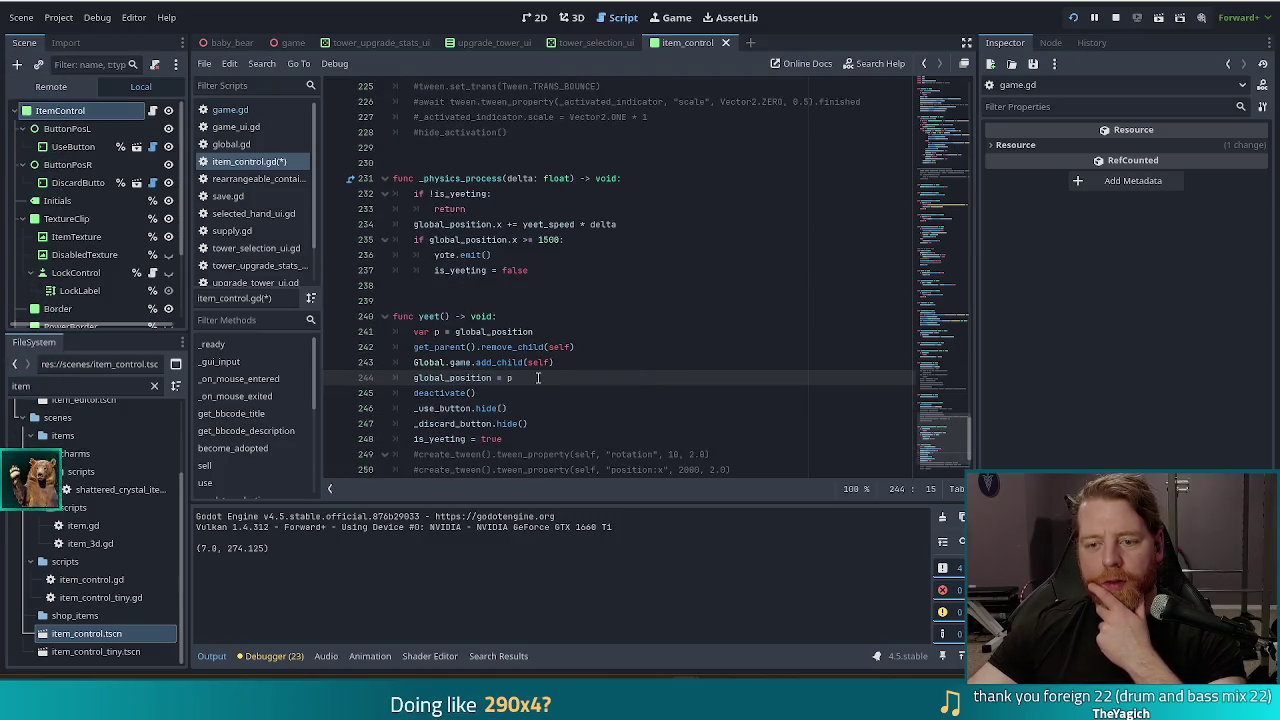
drag(533, 376, 586, 360)
key(ctrl+c)
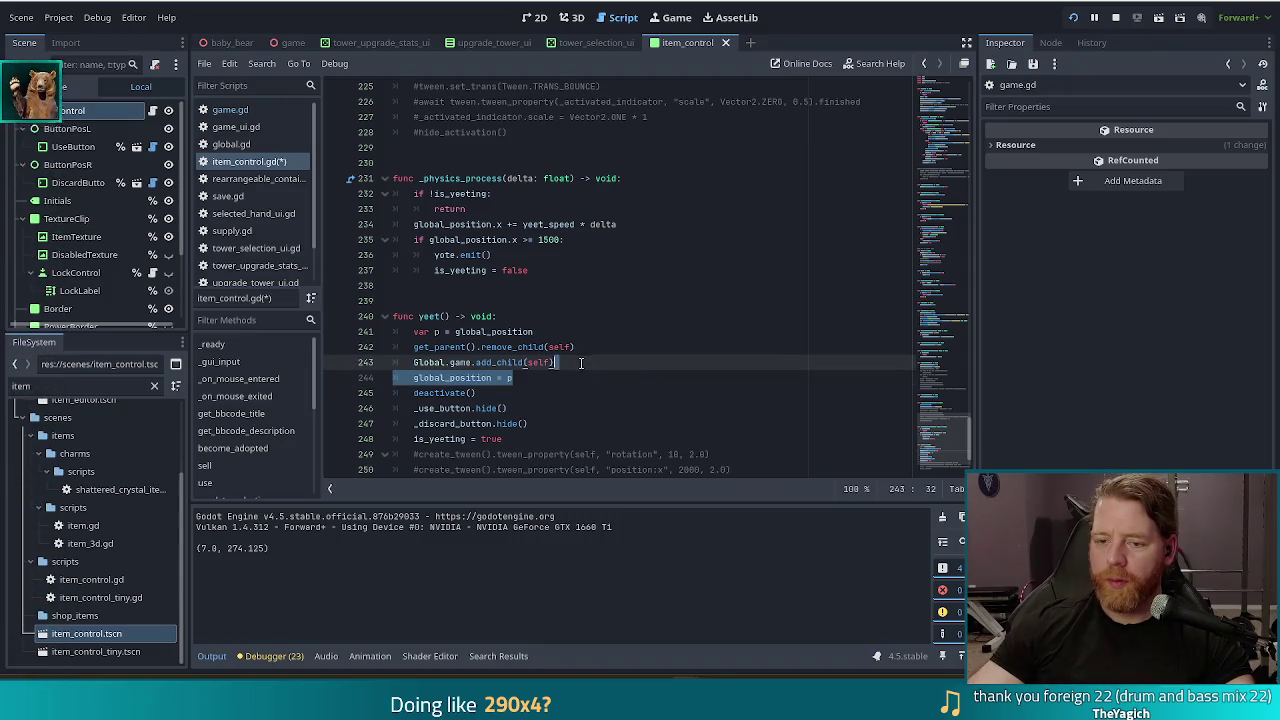
Step: Move the global_position = p line above is_yeeting = true in yeet()
key(Delete)
click(543, 423)
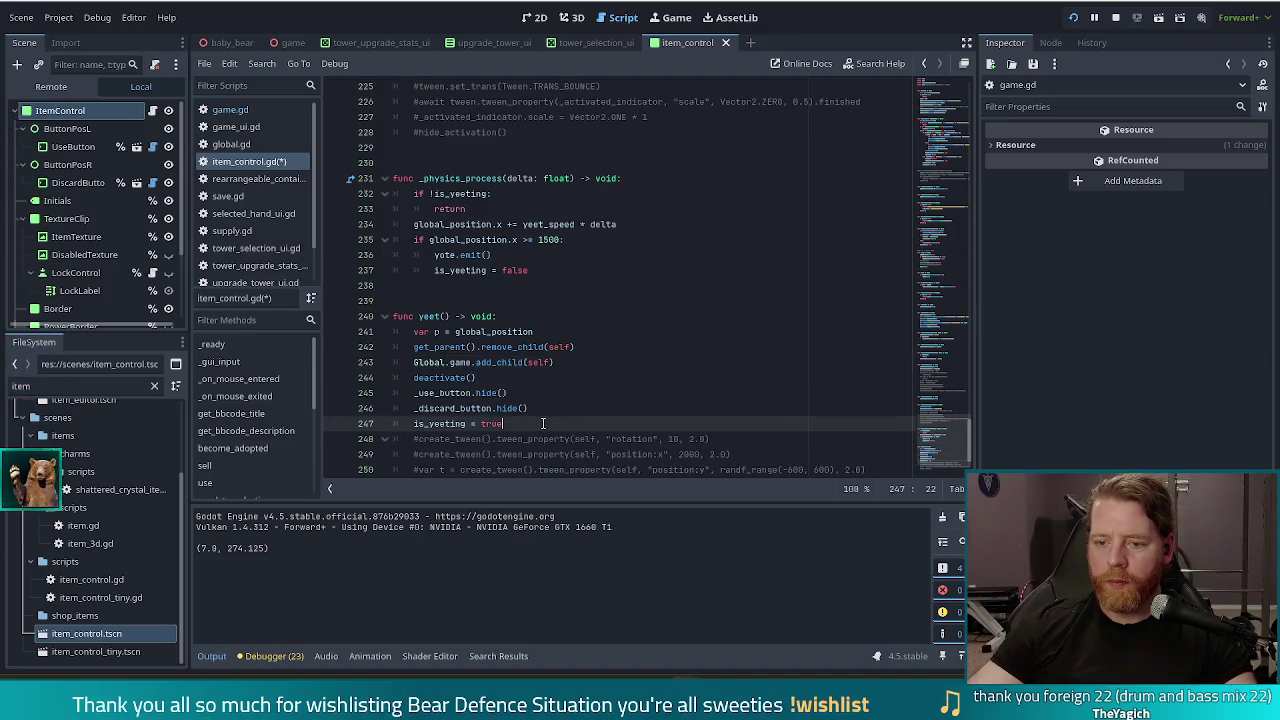
key(Return)
key(ctrl+v)
key(ctrl+z)
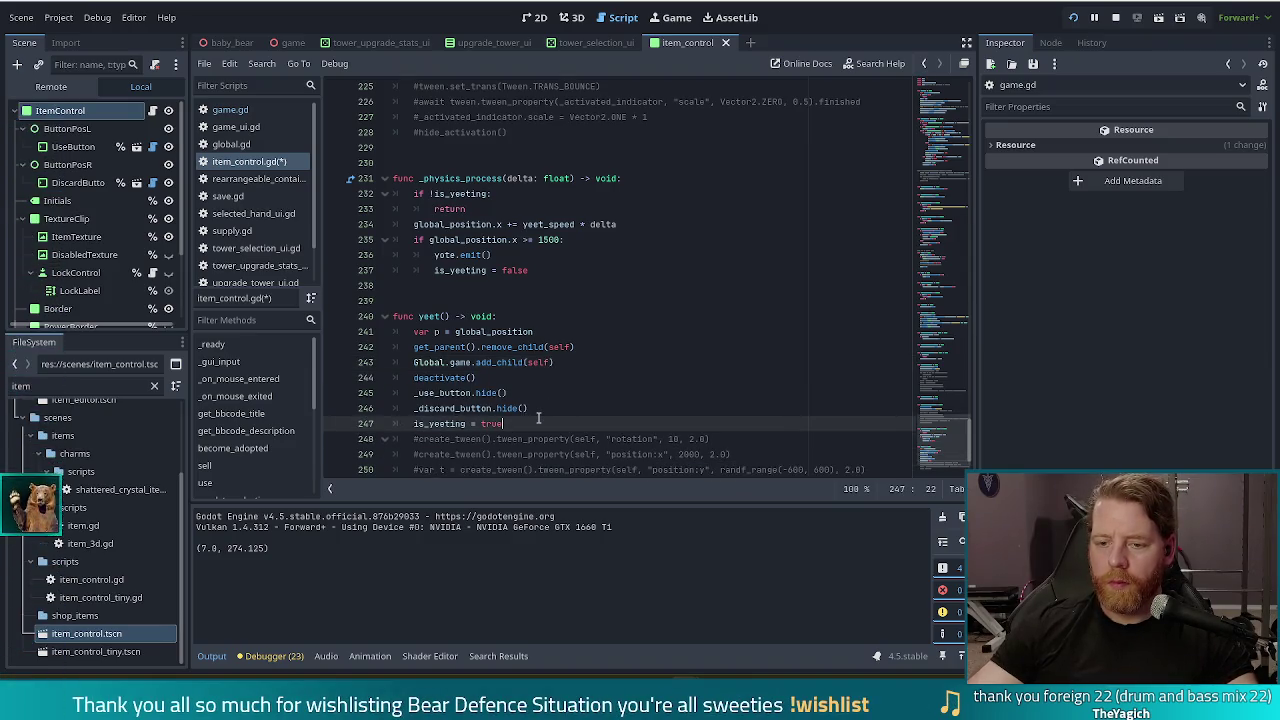
click(540, 412)
key(Return)
key(ctrl+v)
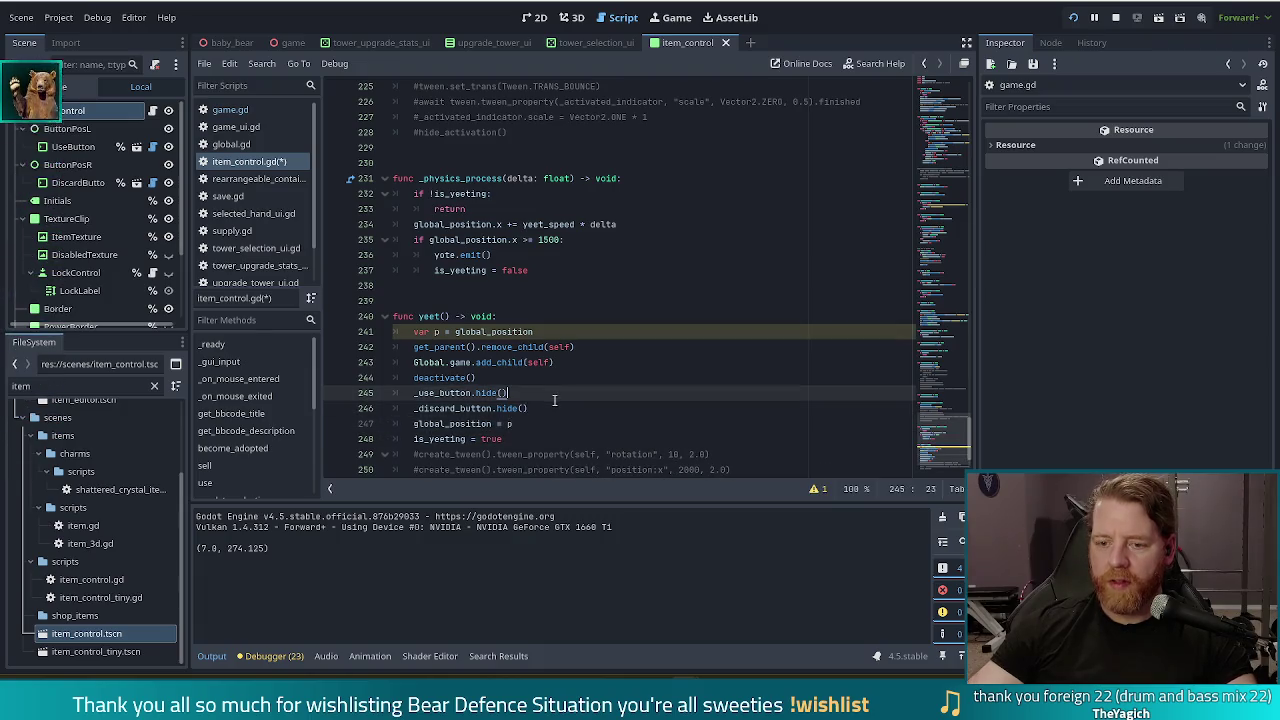
Step: Add 'await get_tree().process_frame' after _discard_button.hide(), correcting the typos
click(543, 413)
key(Return)
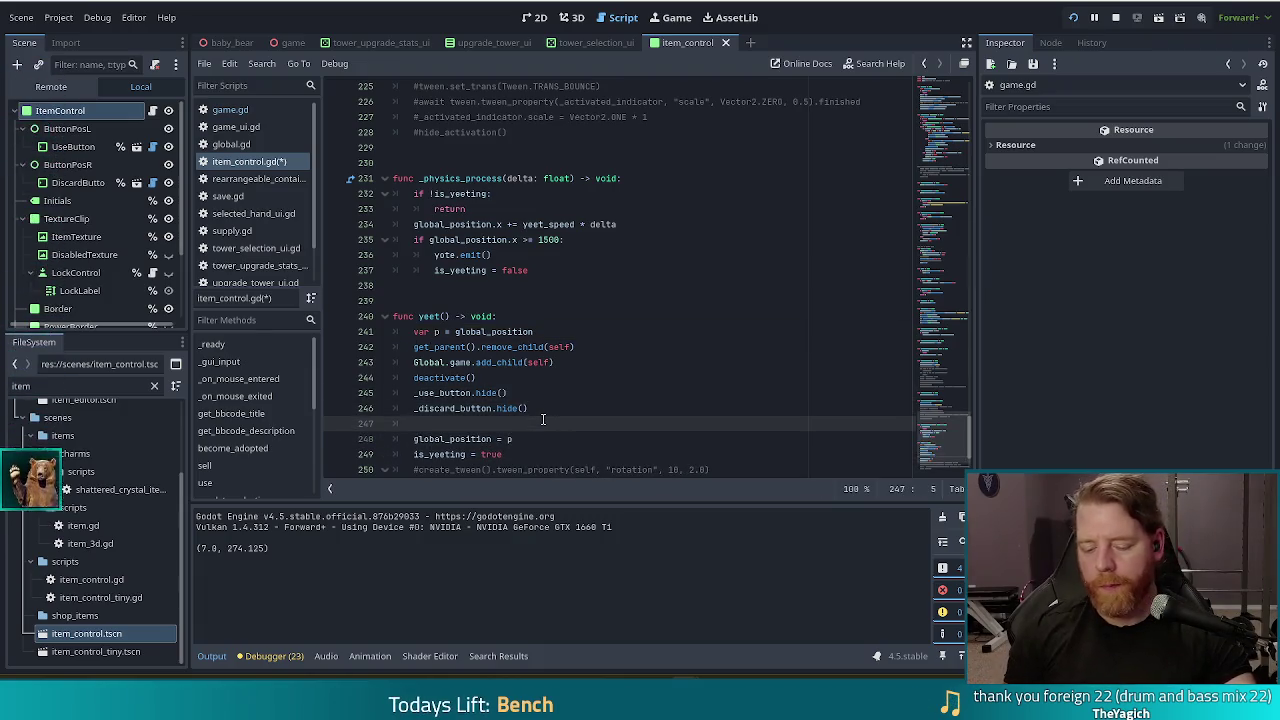
text(await)
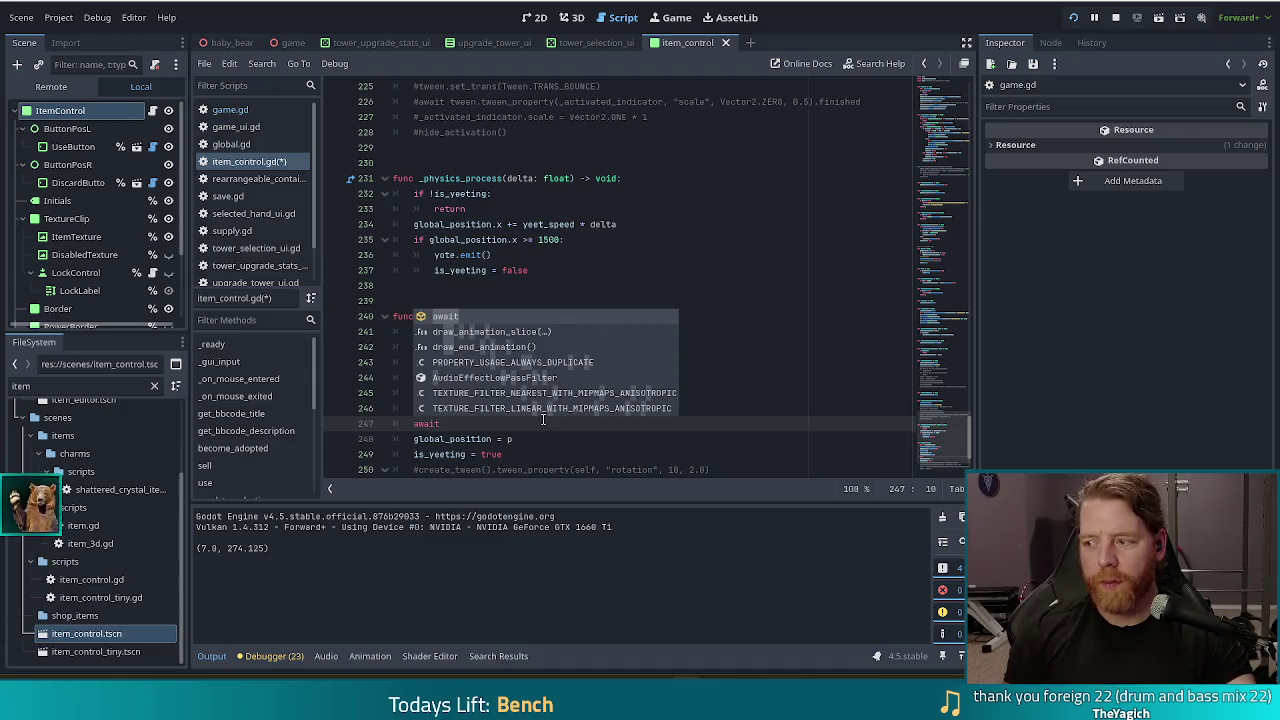
text( create_tween())
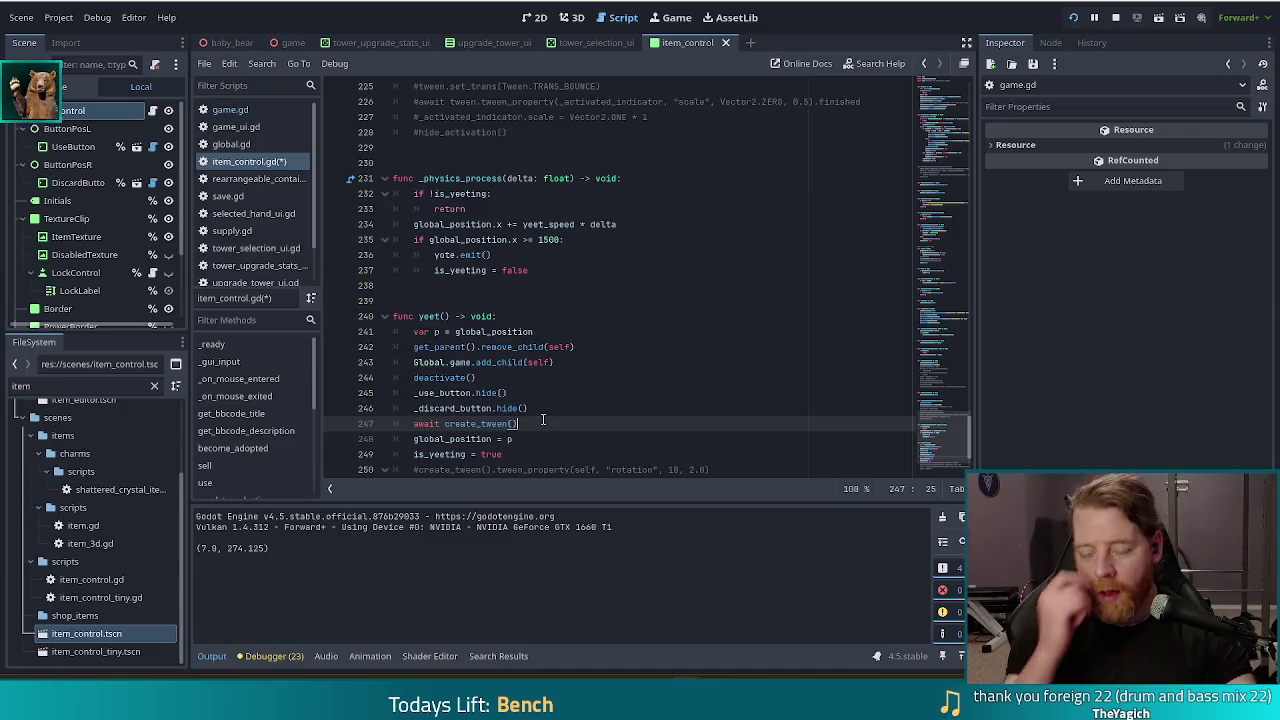
key(ctrl+shift+Left)
key(ctrl+shift+Left)
text(get_tree().pr)
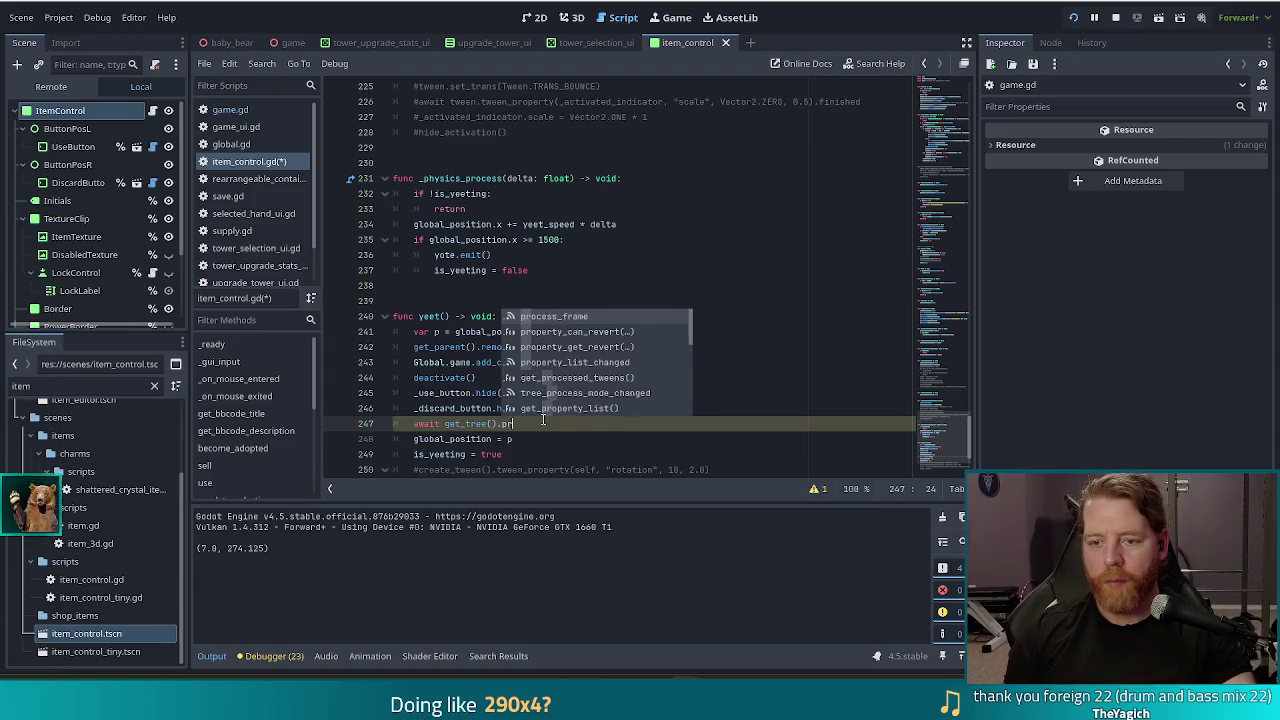
key(Return)
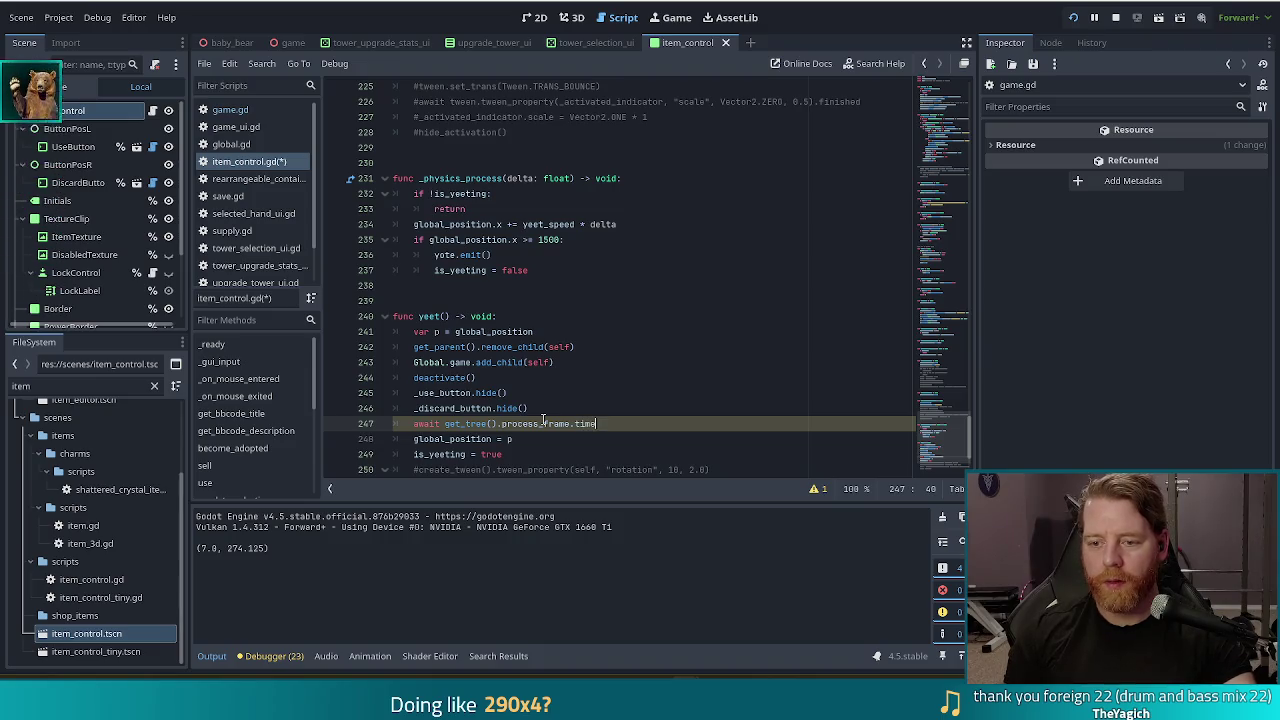
key(BackSpace)
key(BackSpace)
key(BackSpace)
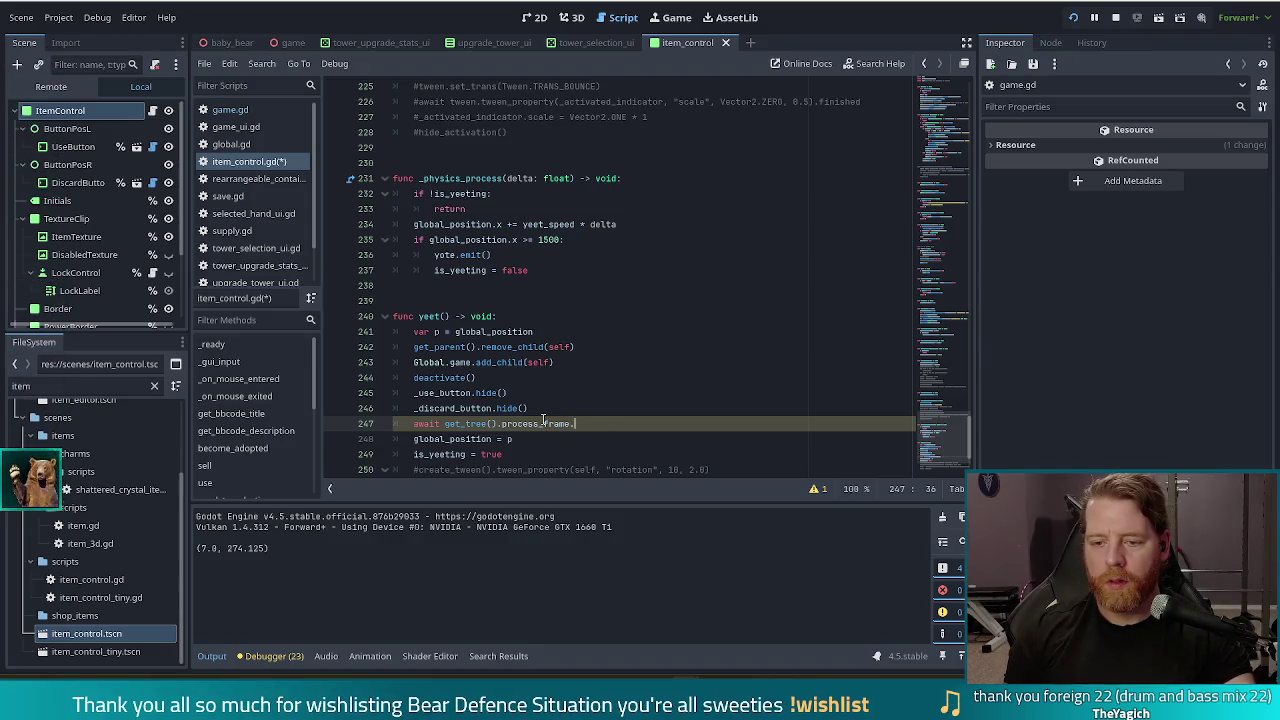
text(tim)
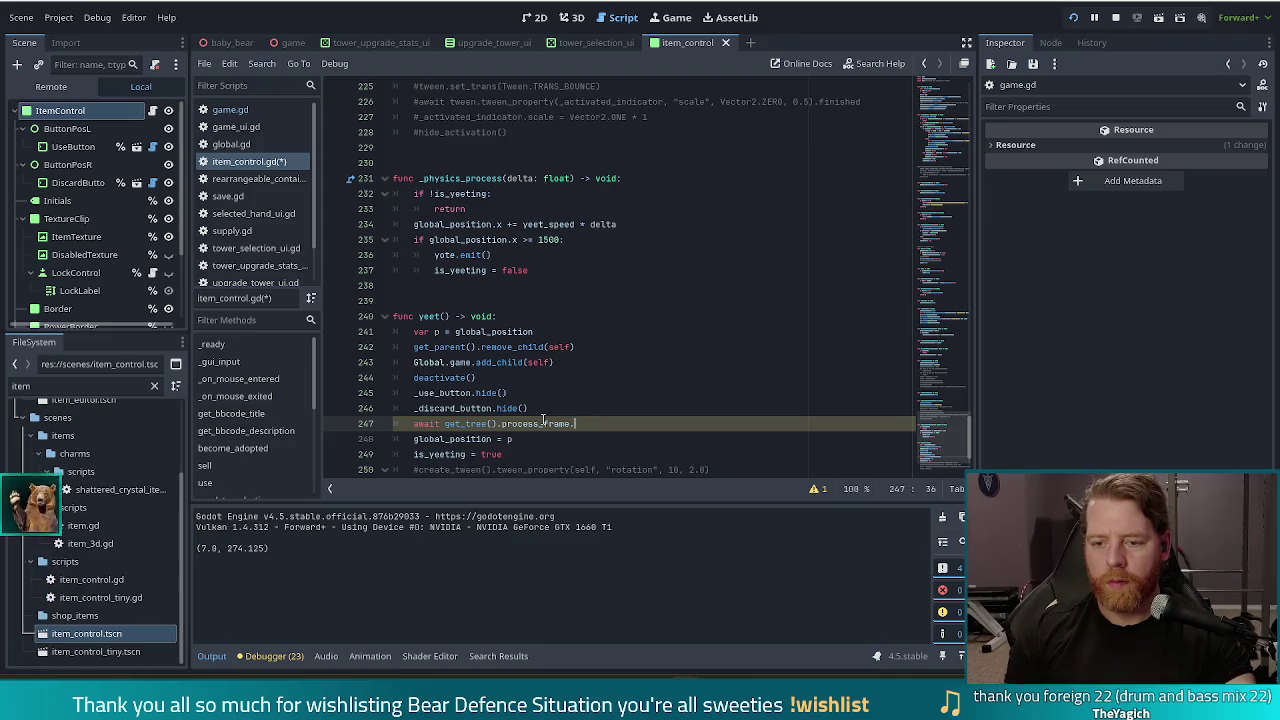
text(().)
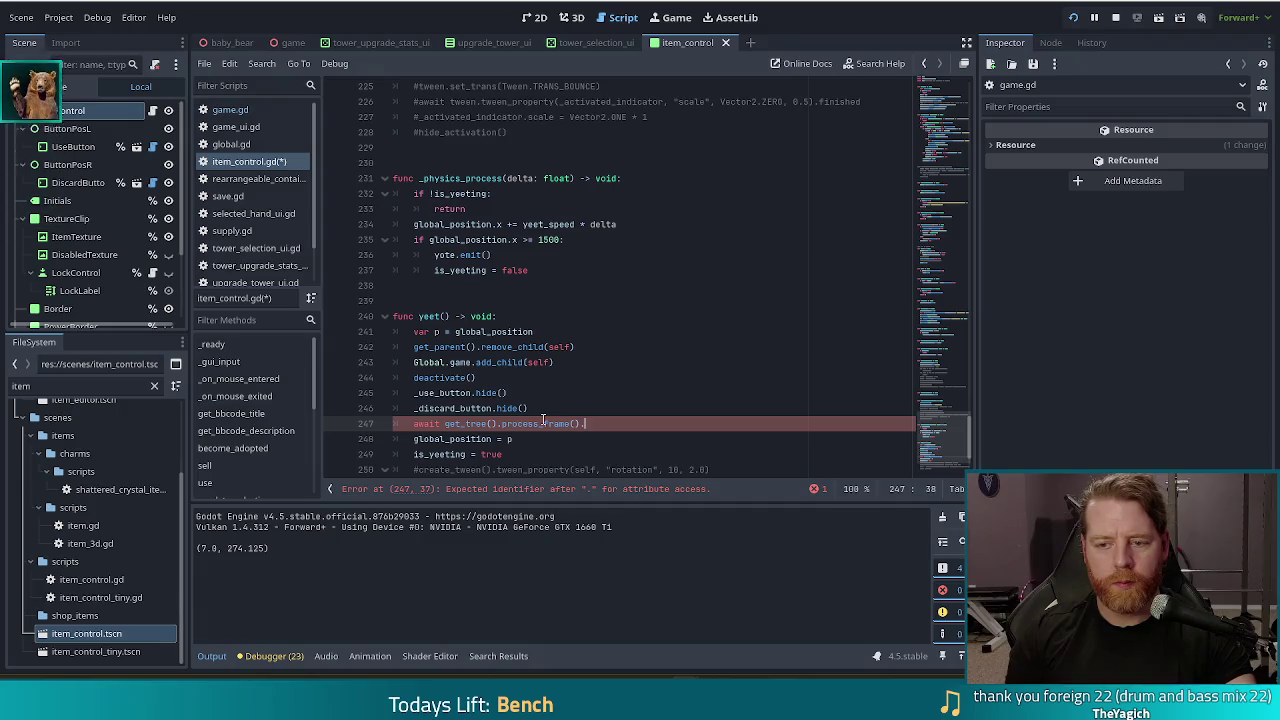
key(BackSpace)
key(BackSpace)
key(BackSpace)
text(.)
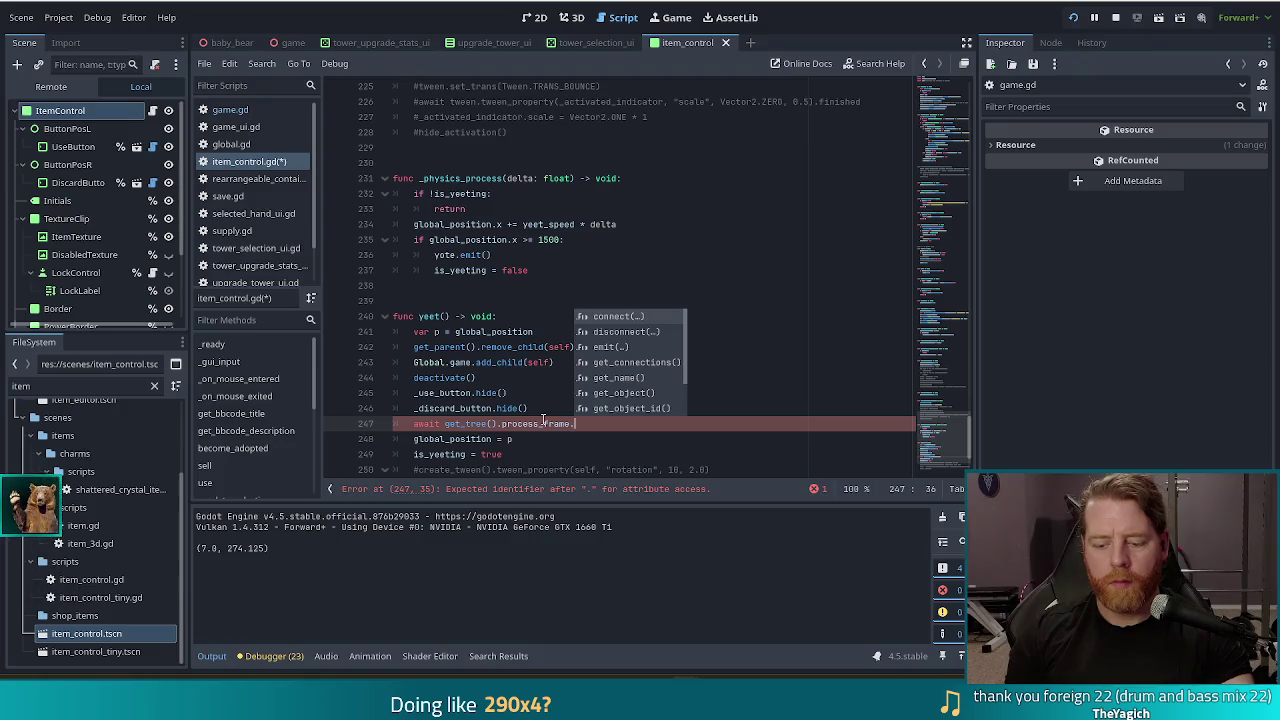
key(BackSpace)
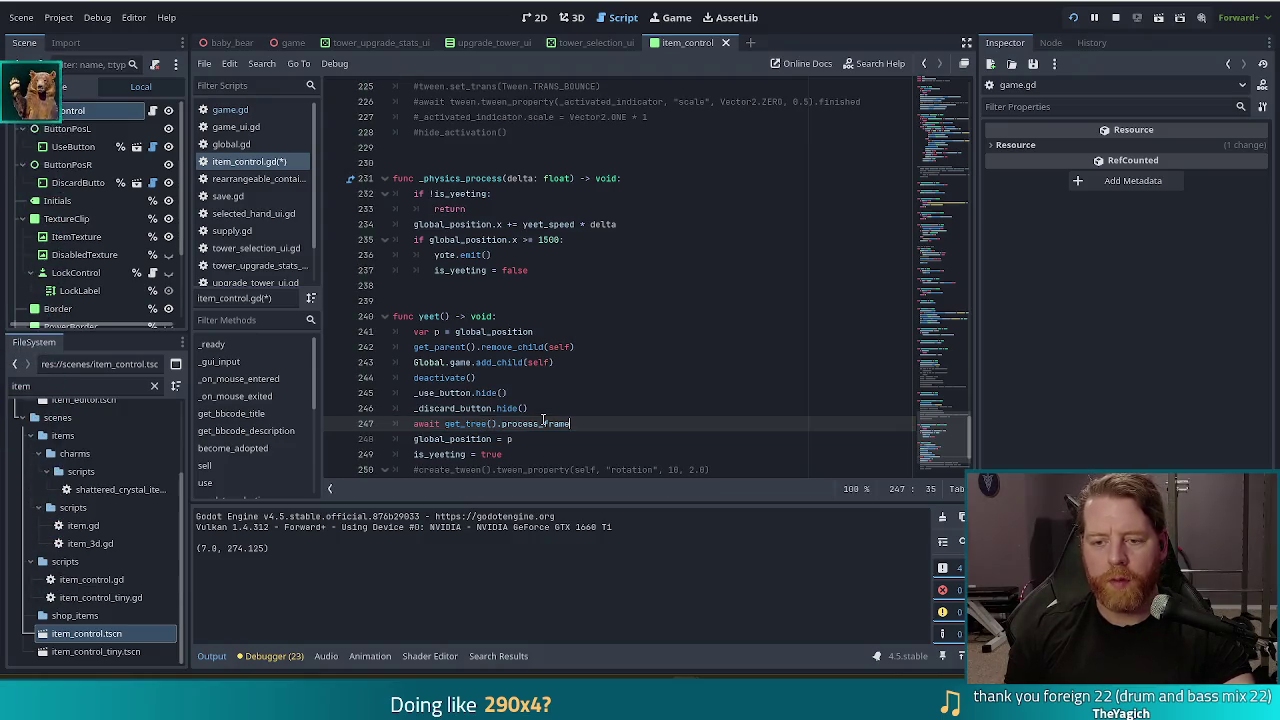
Step: Save the script, keeping the await line where it is
key(ctrl+s)
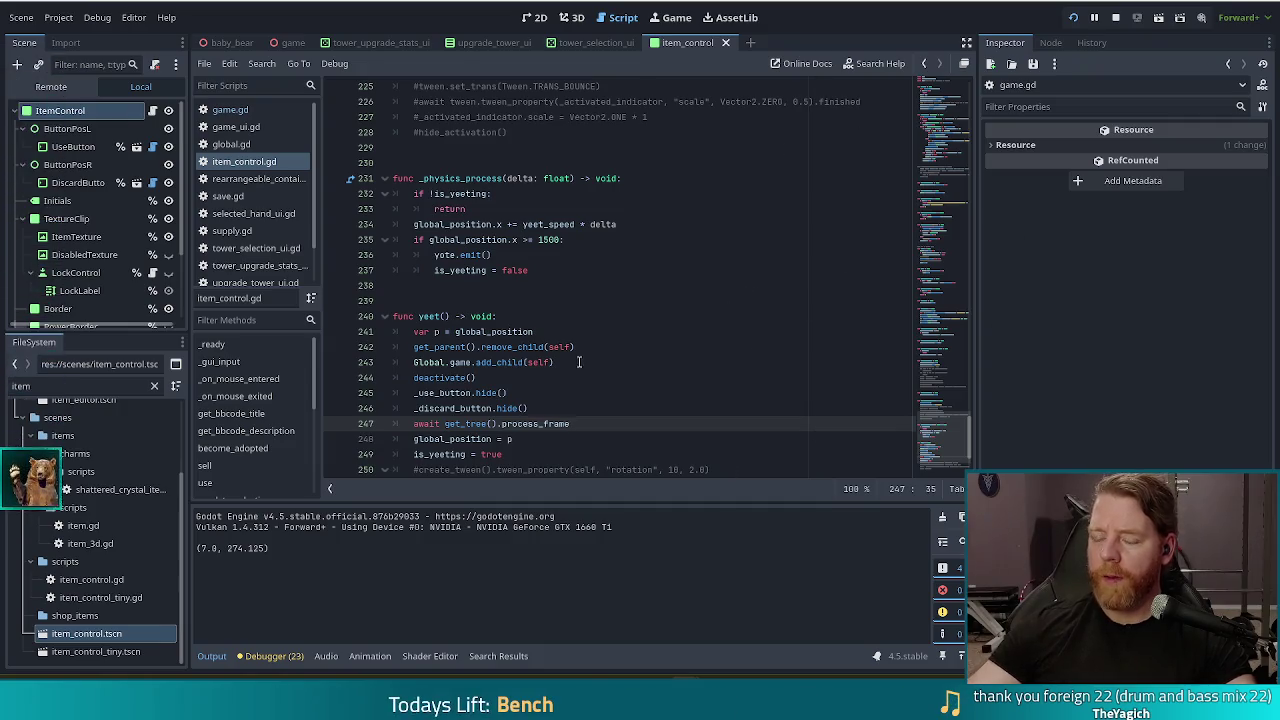
scroll(522, 356, down, 2)
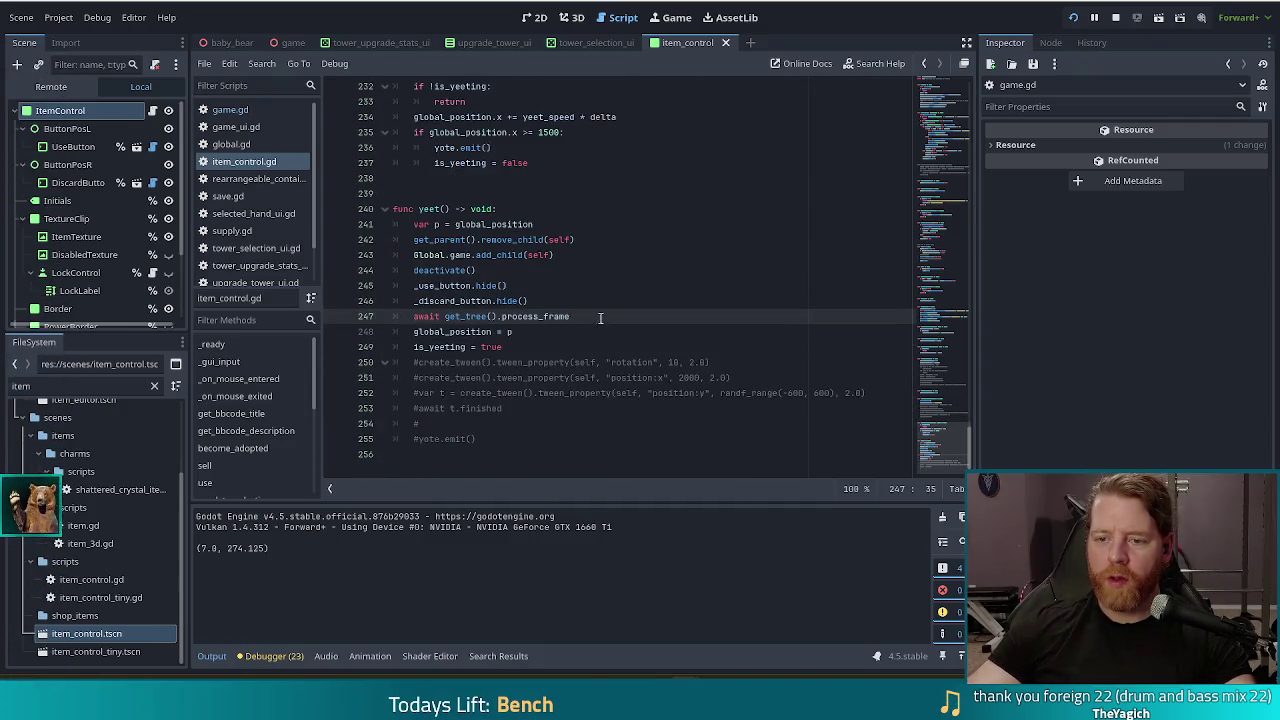
key(alt+Up)
key(ctrl+z)
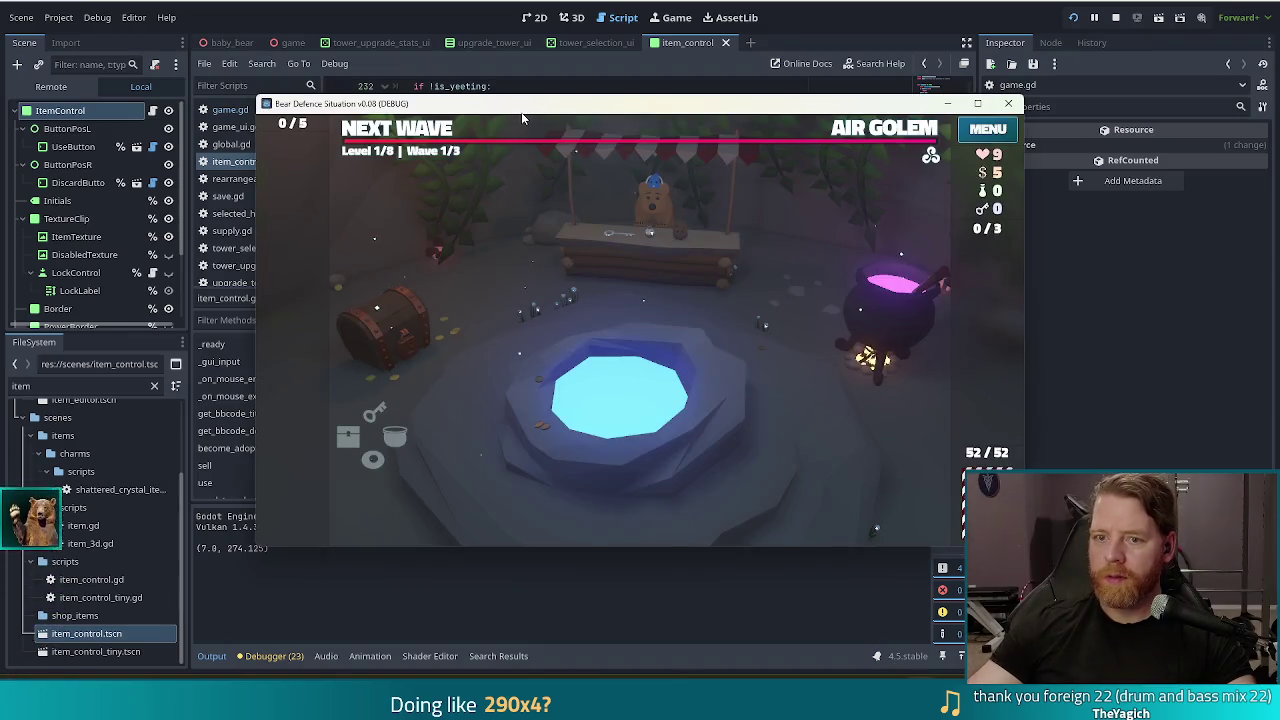
Step: Add The Road wish via the game console and yeet the card off screen
key(grave)
text(add_wish the_road)
key(Return)
key(grave)
right_click(288, 313)
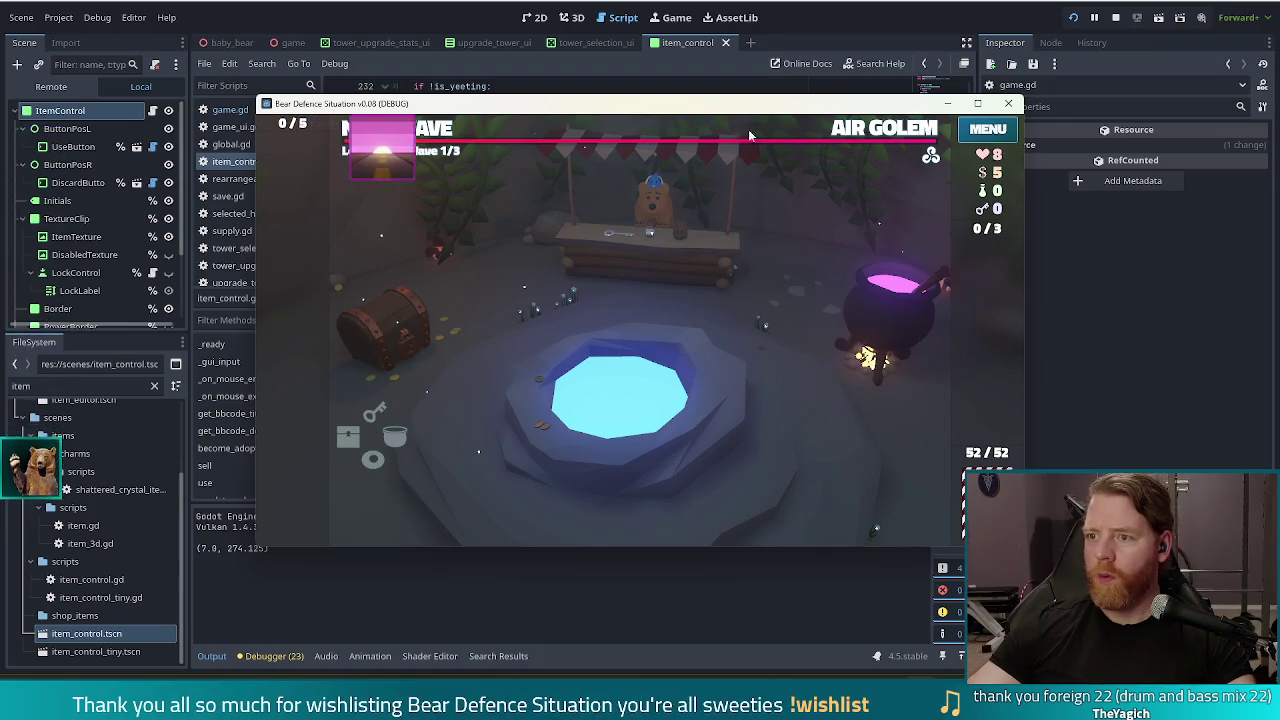
Step: Close the game and add a print(p) line after the position restore
click(1116, 17)
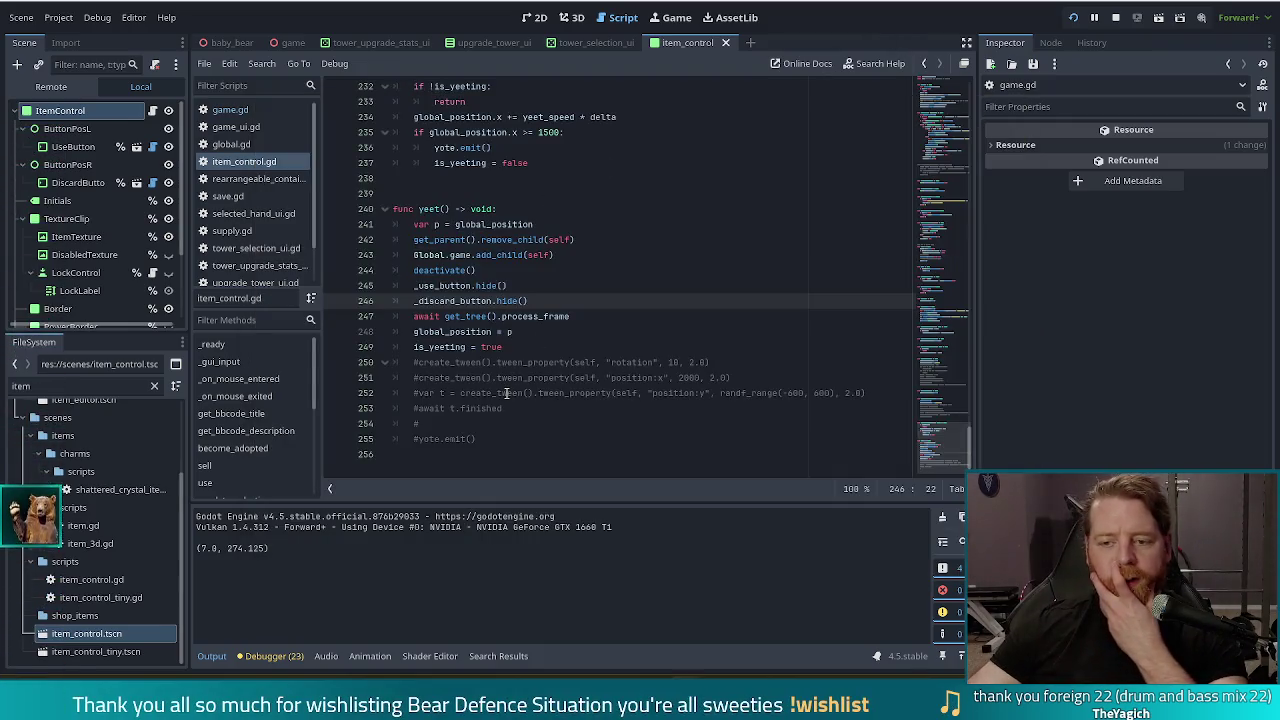
click(559, 316)
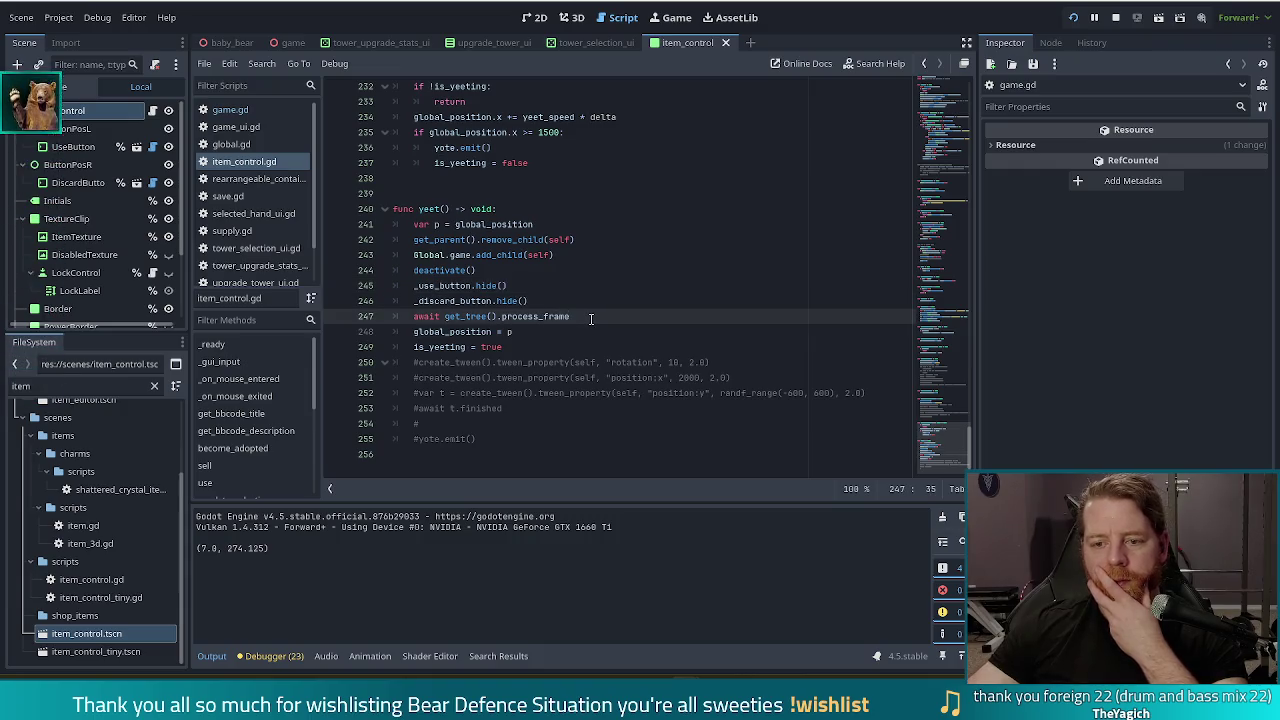
click(556, 338)
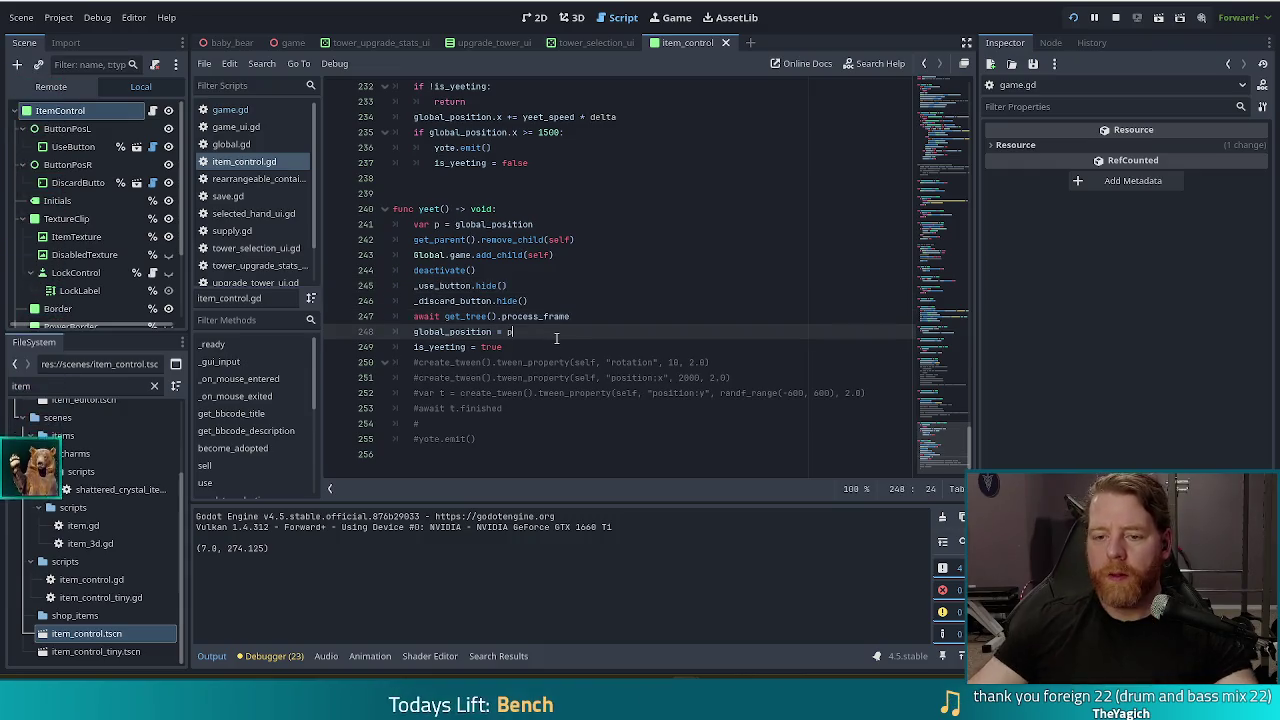
key(Return)
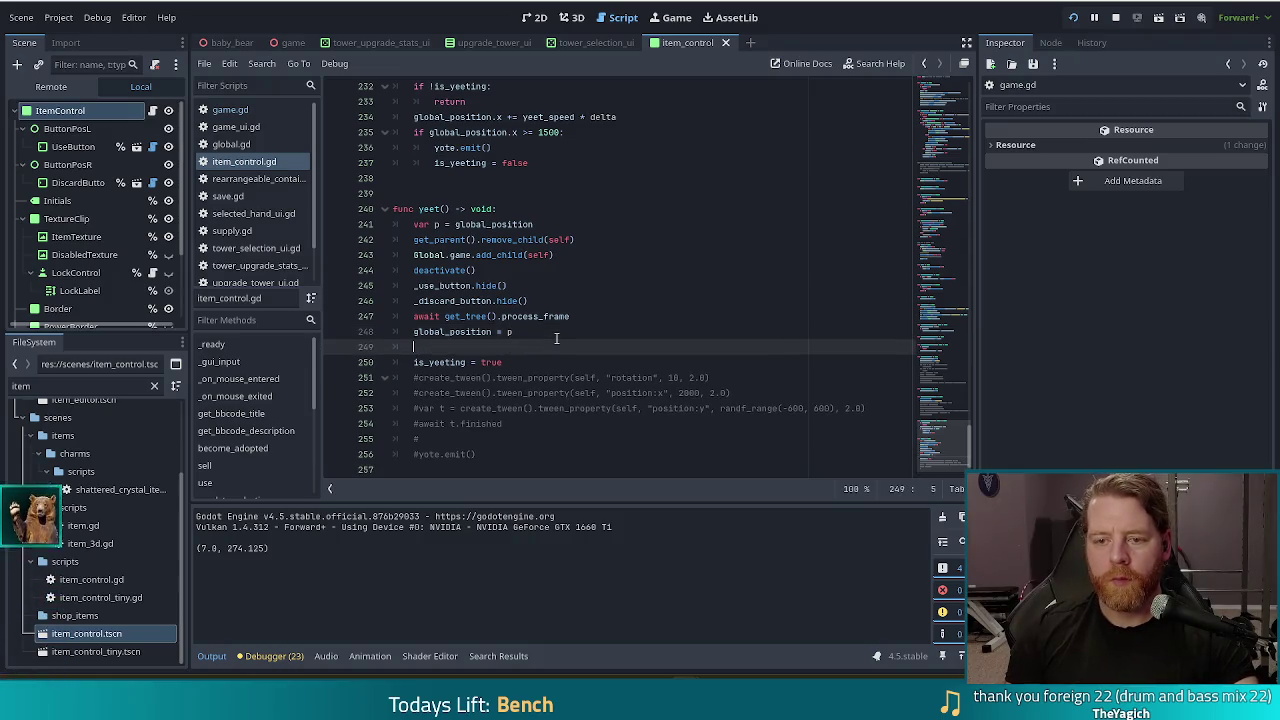
text(print(p)
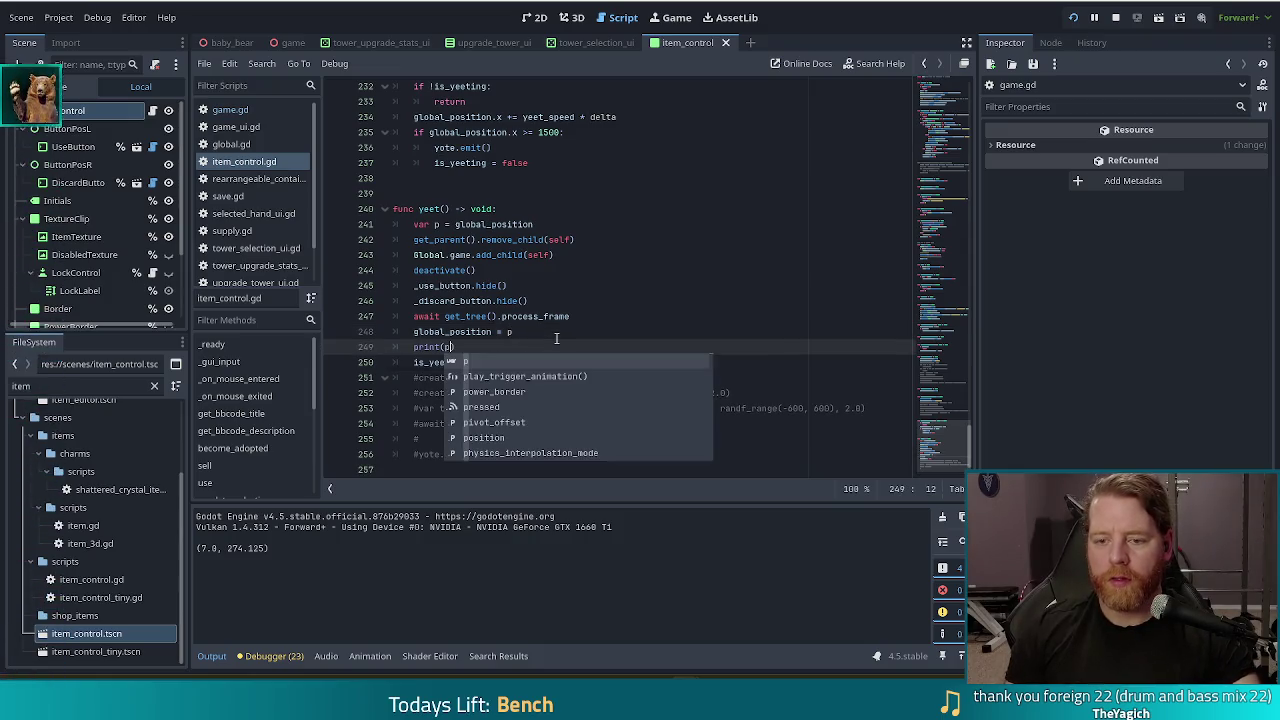
Step: Rerun the game with F5 and yeet The Road card again to log its position
key(F5)
click(547, 88)
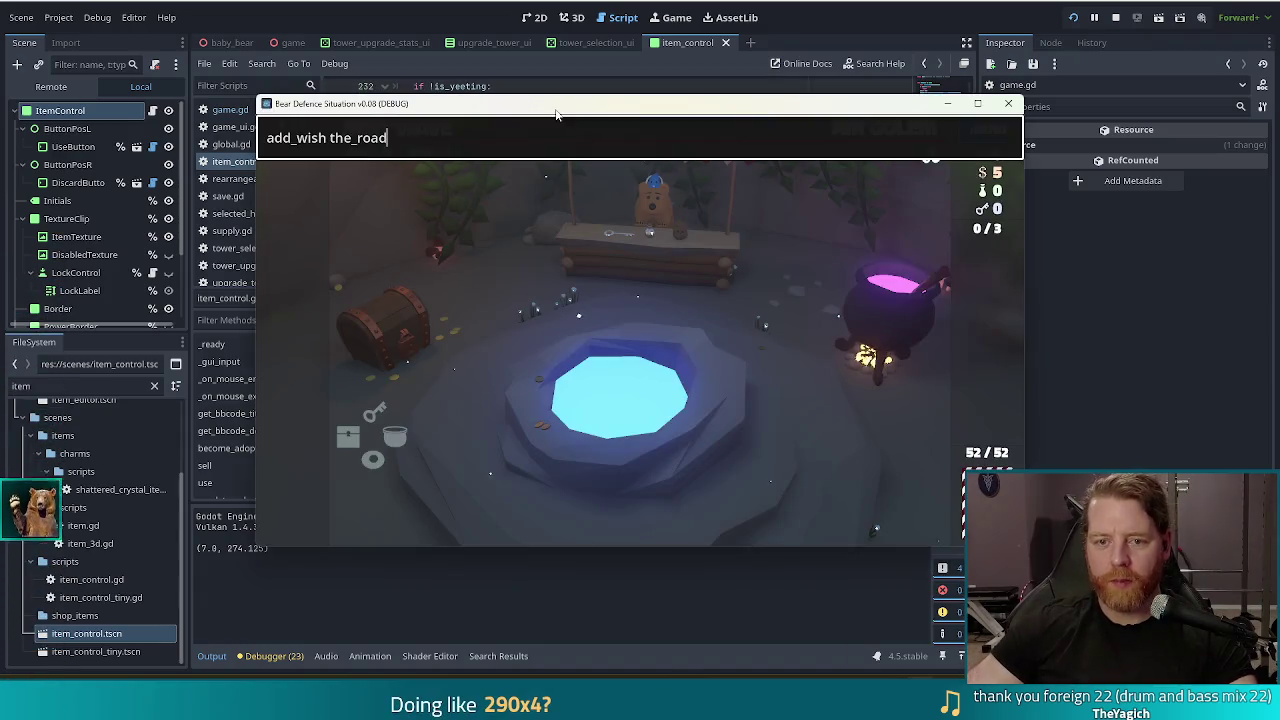
click(350, 324)
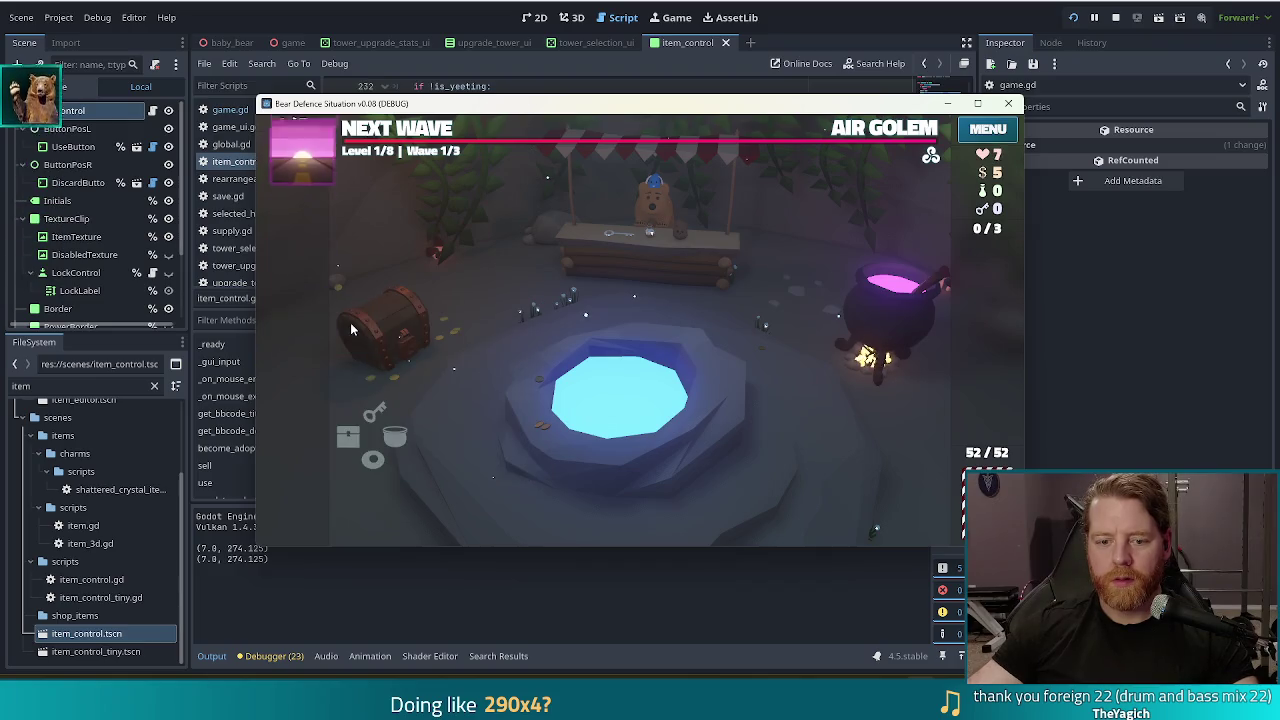
click(246, 554)
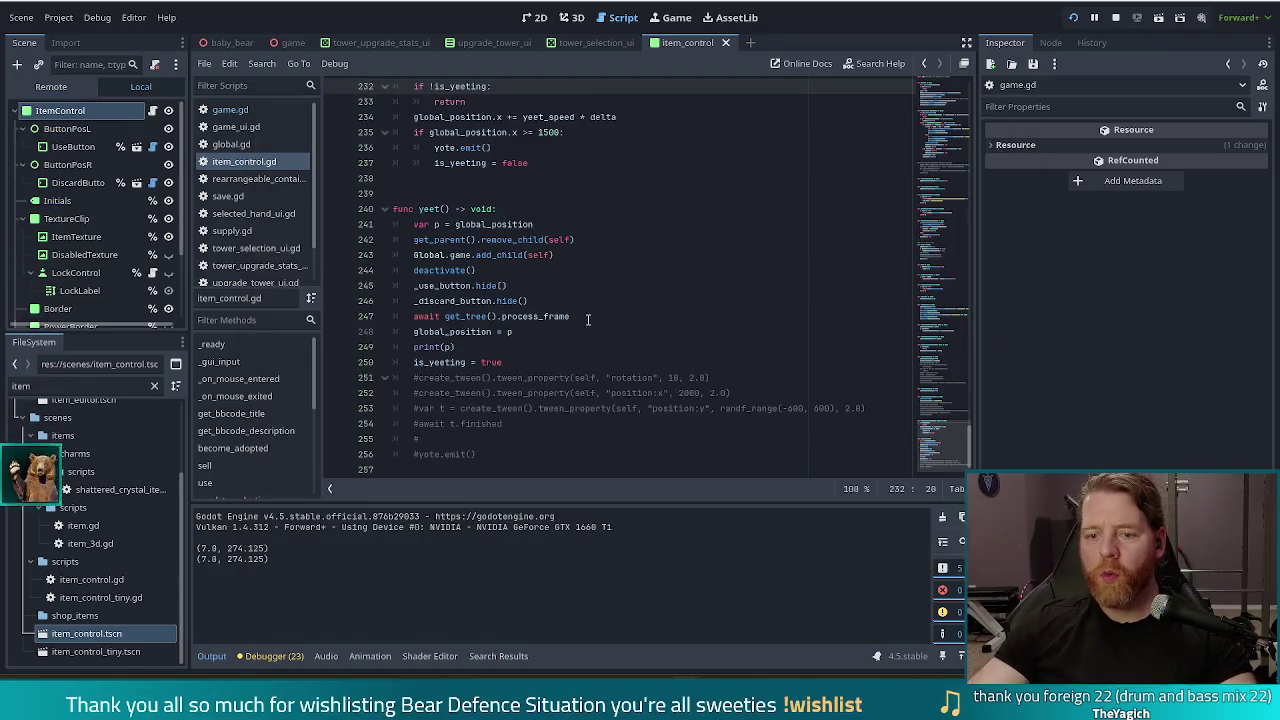
Step: Delete the print(p) debug line and go to the _physics_process position update
drag(456, 347, 520, 332)
key(BackSpace)
scroll(500, 262, up, 5)
scroll(500, 262, down, 4)
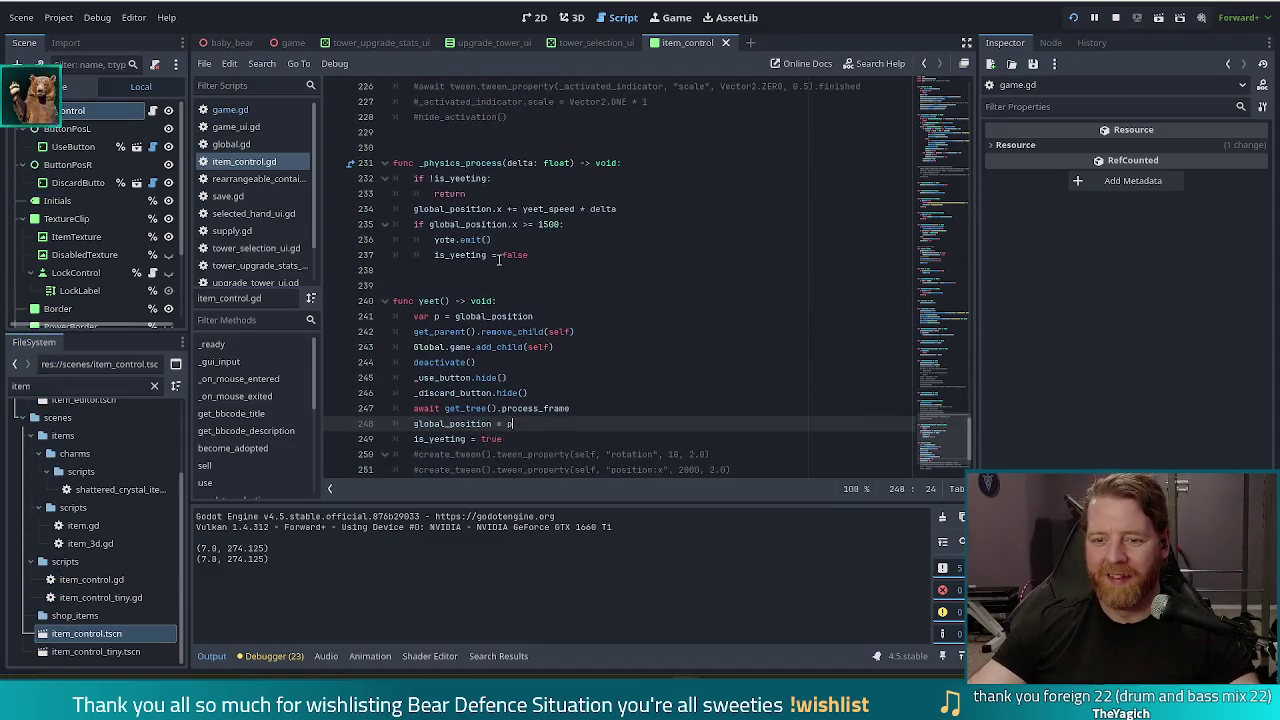
click(493, 209)
Step: Add a print of global_position in _physics_process and save the script
key(ctrl+z)
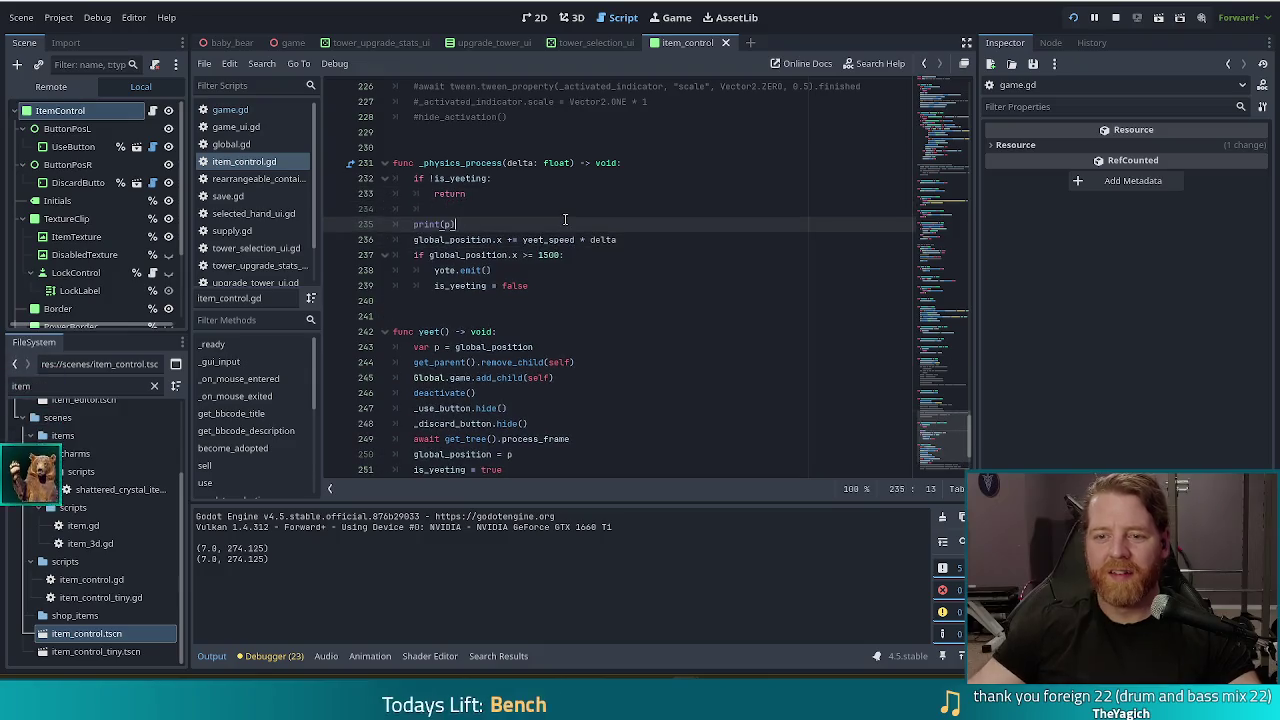
key(ctrl+s)
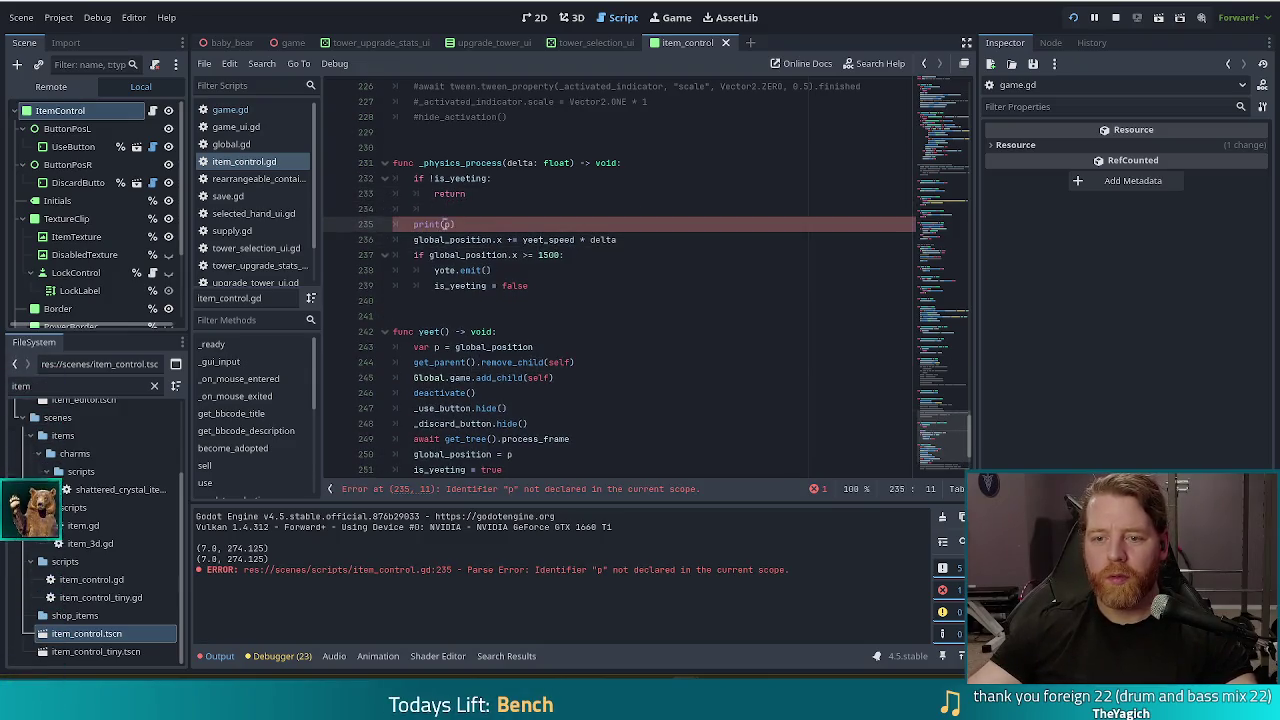
text(global_position)
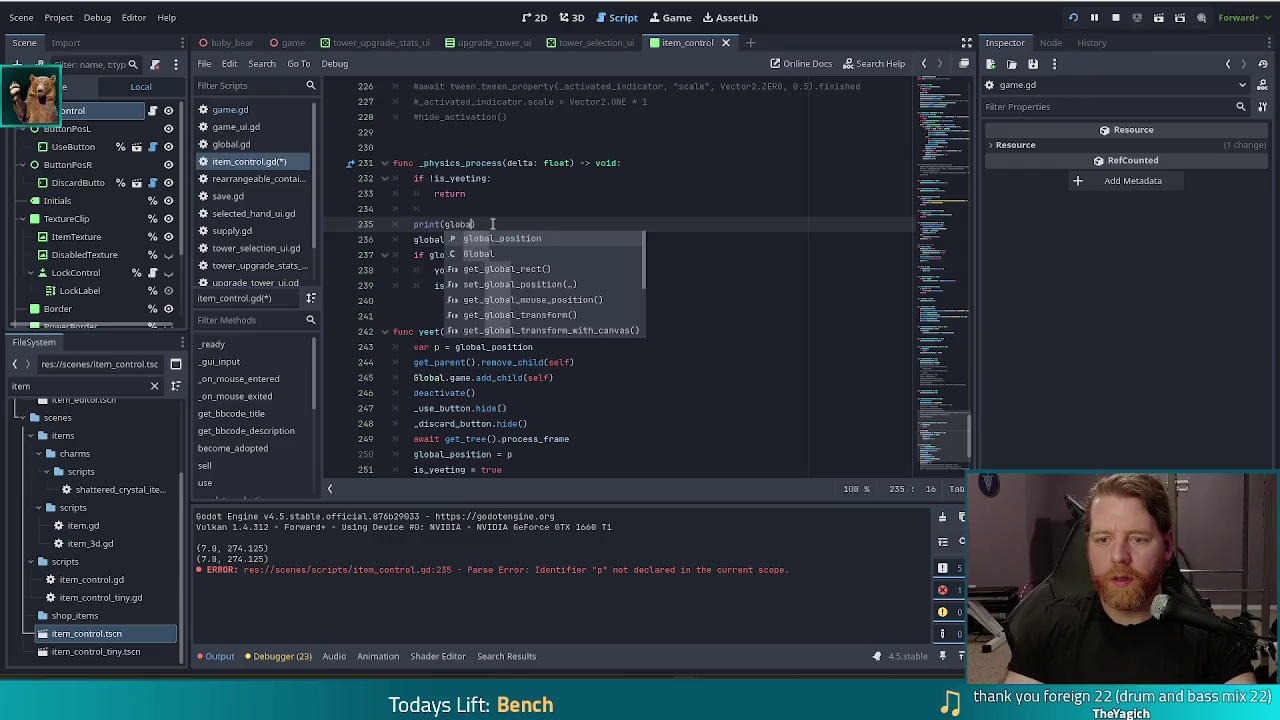
key(ctrl+s)
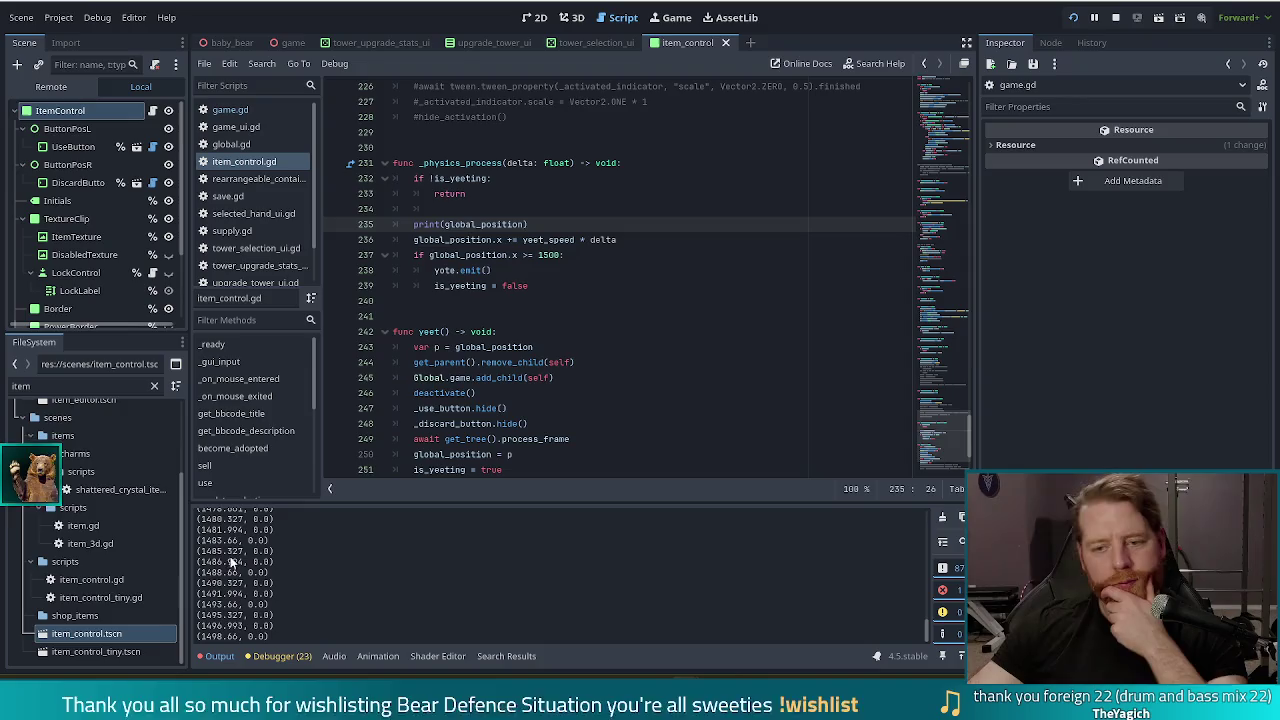
Step: Check the global_position = p line in yeet, then open rearrangeable_container.gd
scroll(491, 328, down, 3)
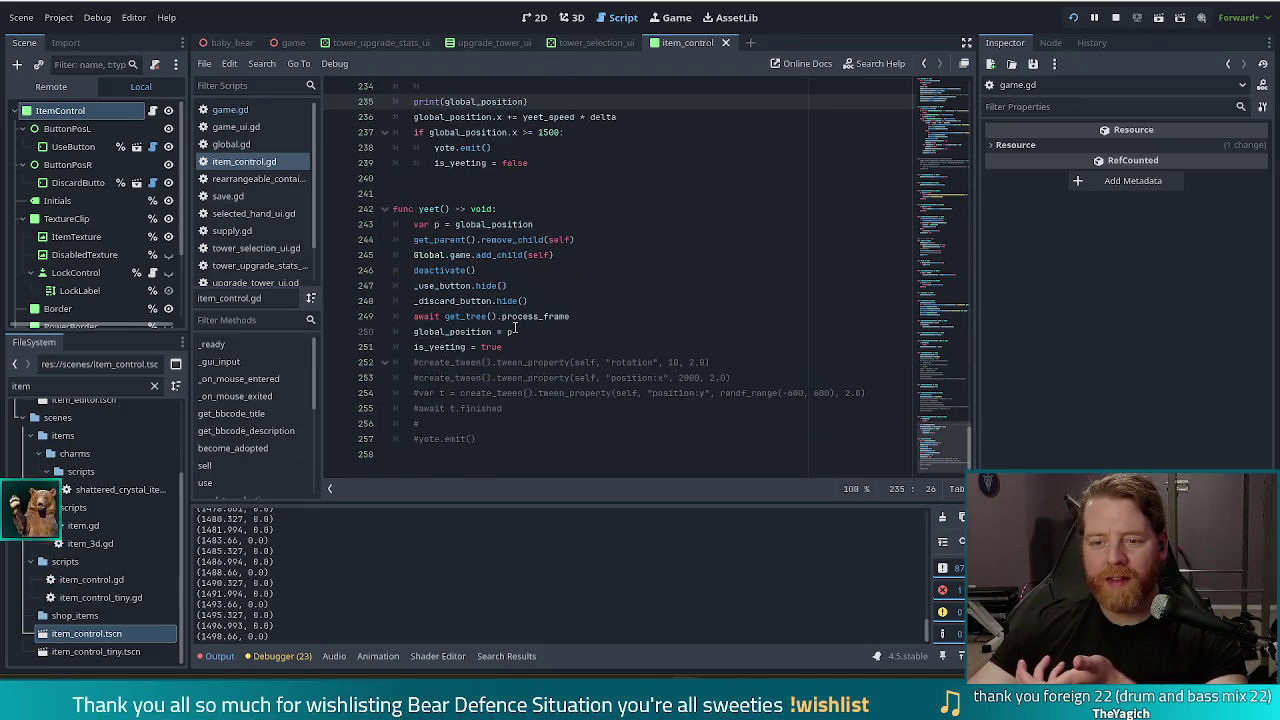
click(514, 332)
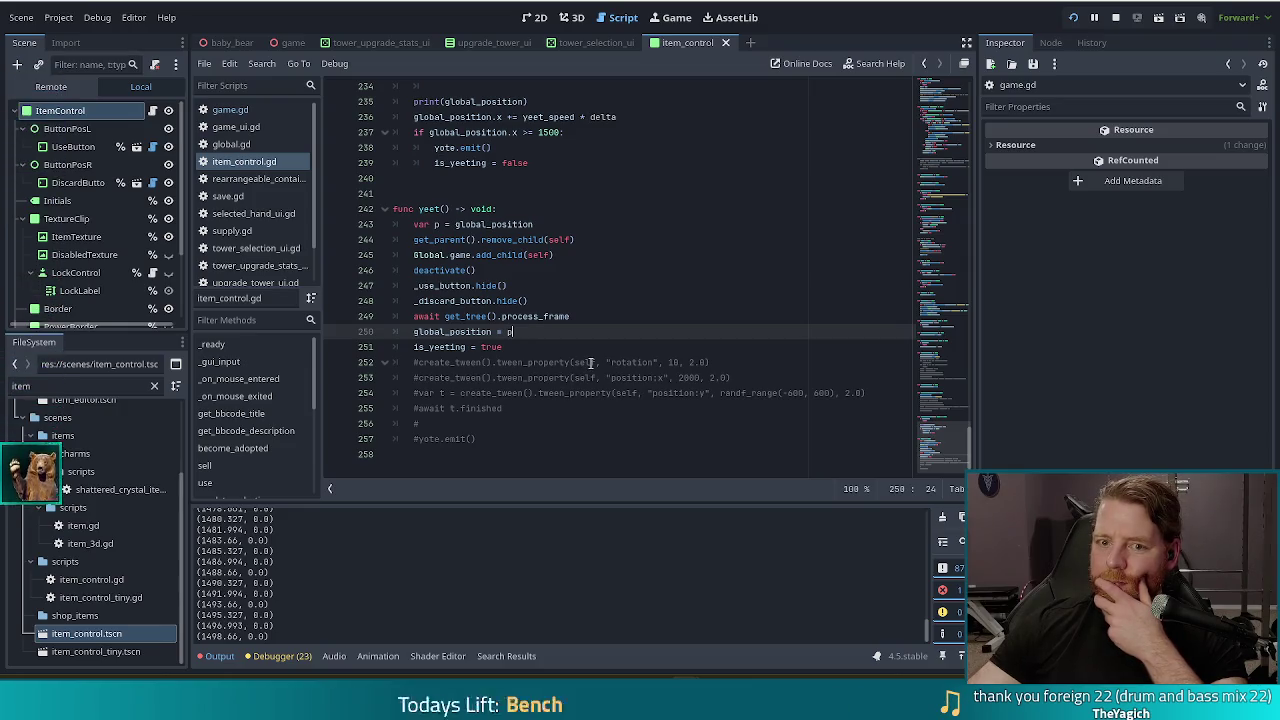
click(258, 179)
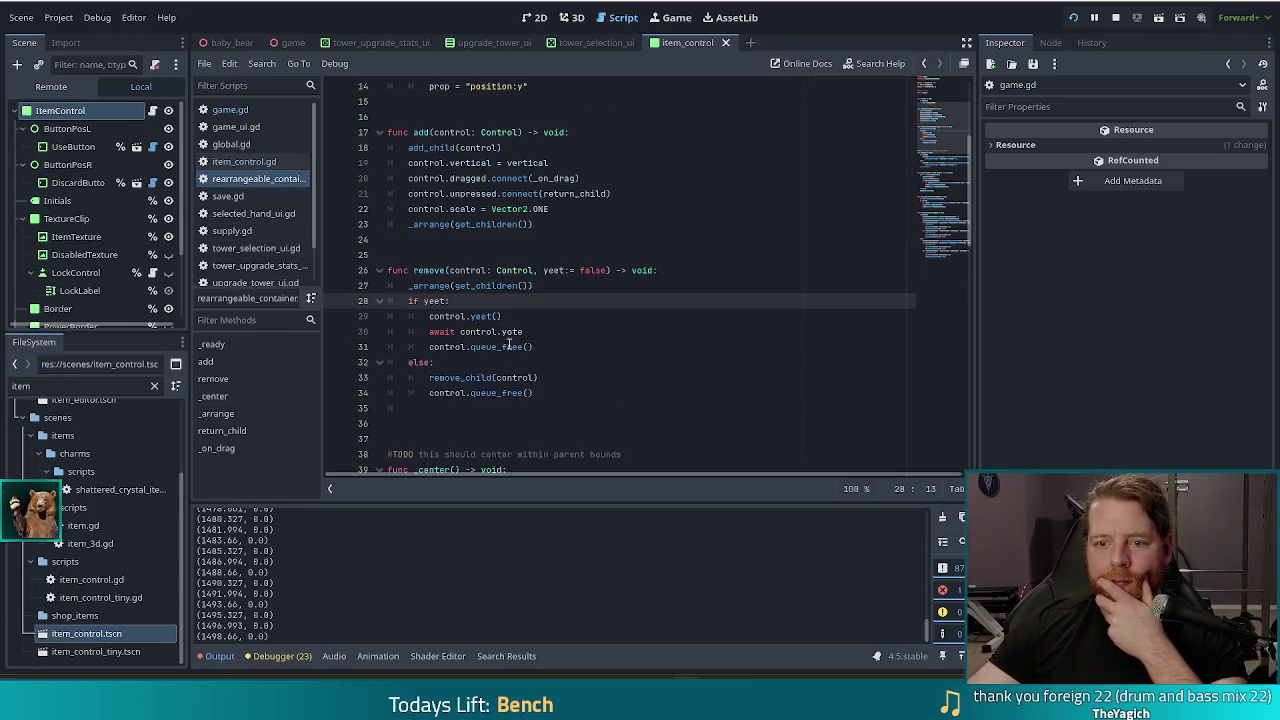
Step: Comment out _arrange(get_children()) on line 27 of remove() and stop the running game
click(500, 317)
click(457, 287)
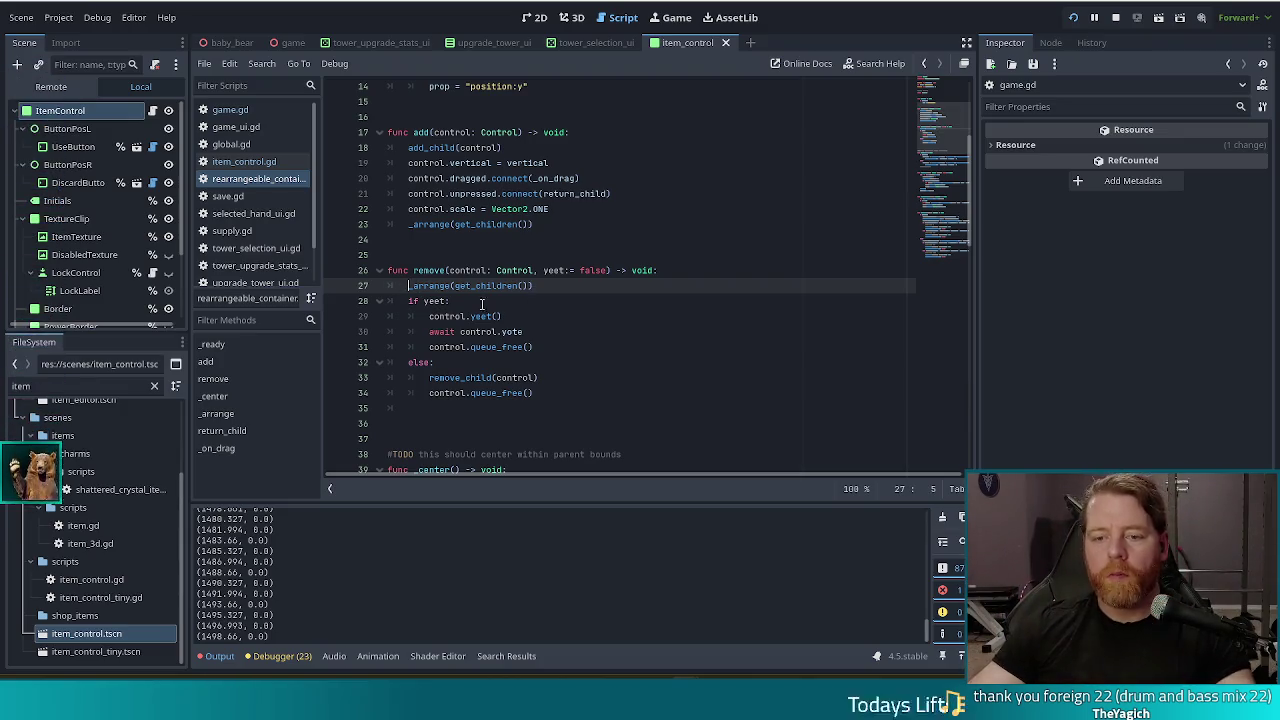
text(#)
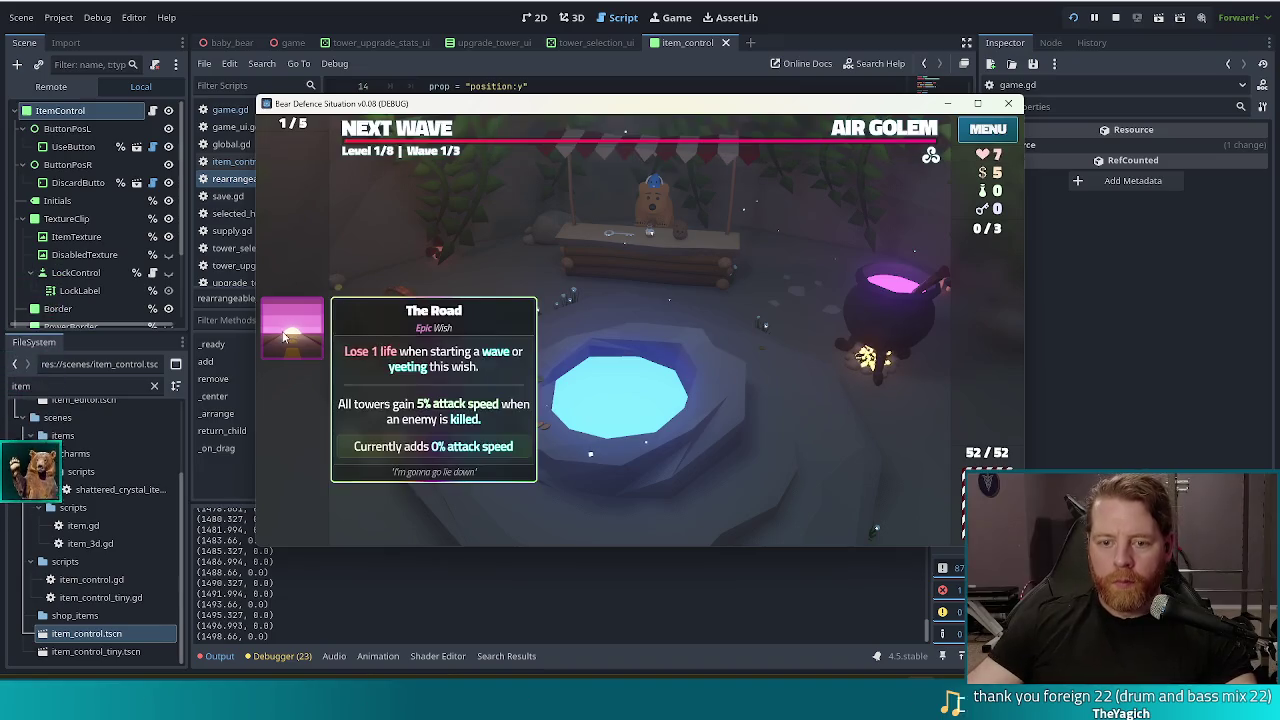
click(1115, 17)
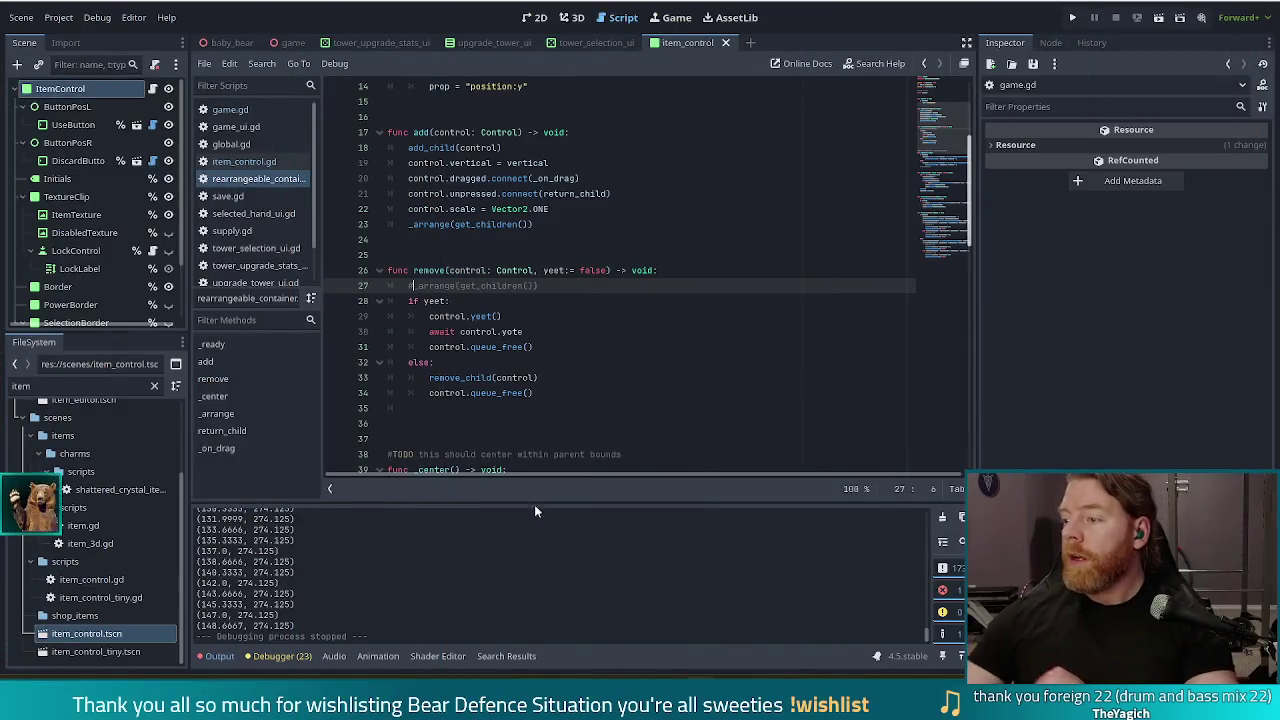
Step: End the debug session with the toolbar Stop button
click(1173, 370)
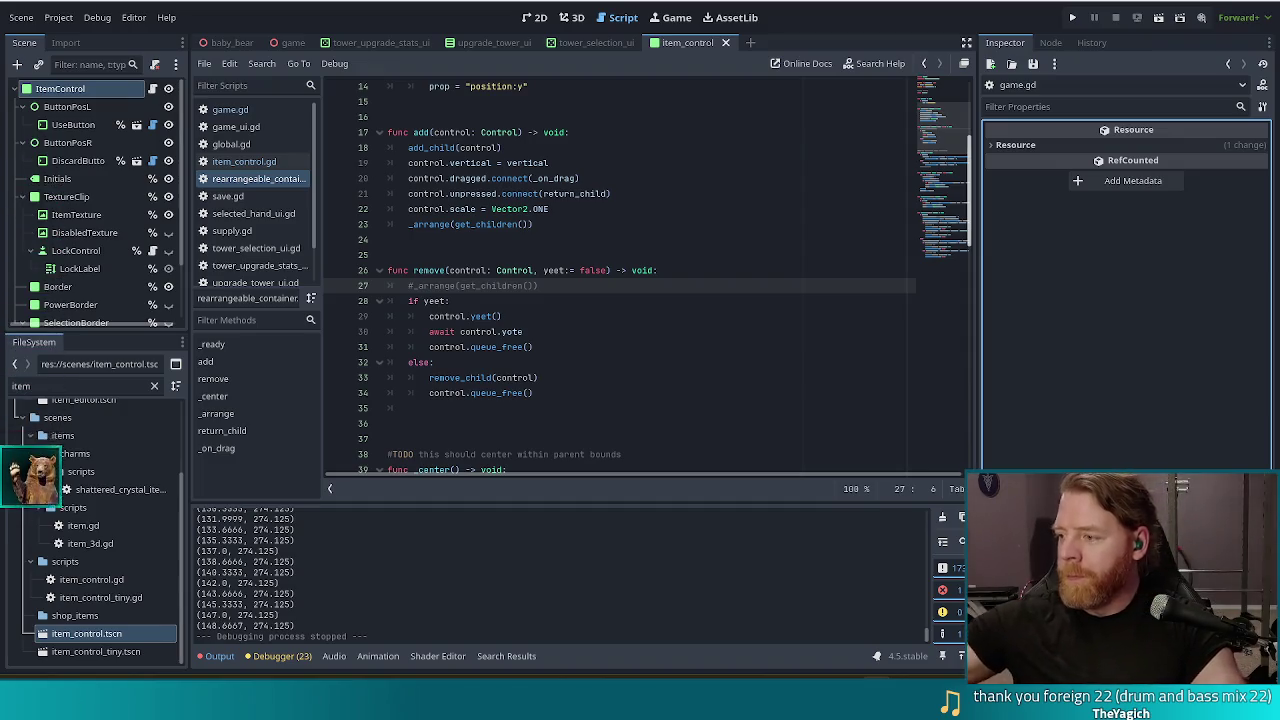
Step: Uncomment the _arrange(get_children()) call on line 27 at the top of remove() and select it
click(602, 318)
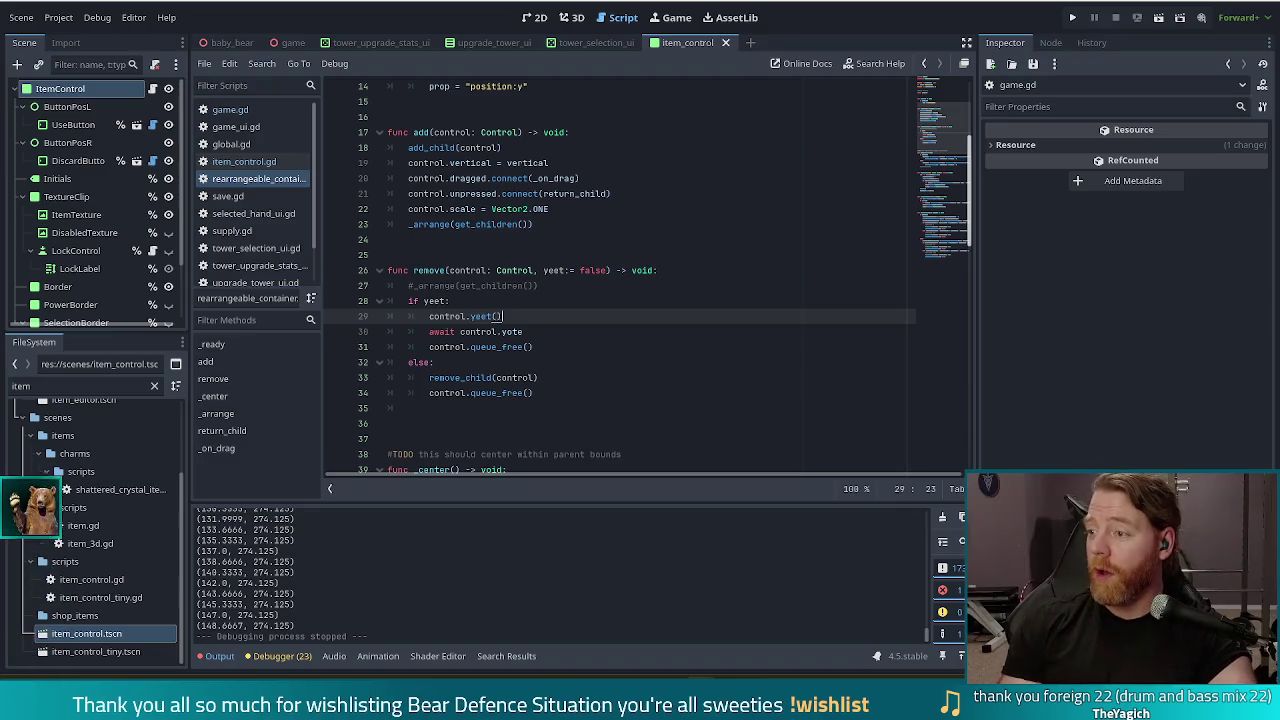
key(Down)
key(Down)
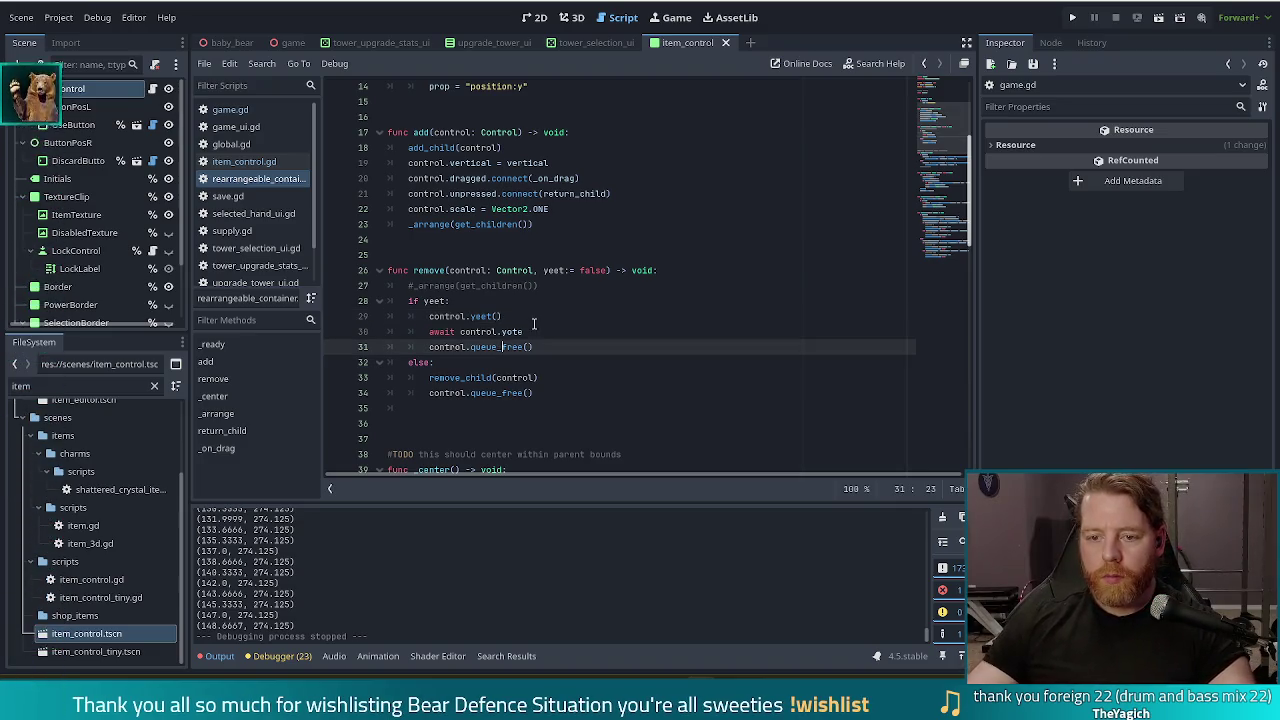
click(420, 288)
key(ctrl+k)
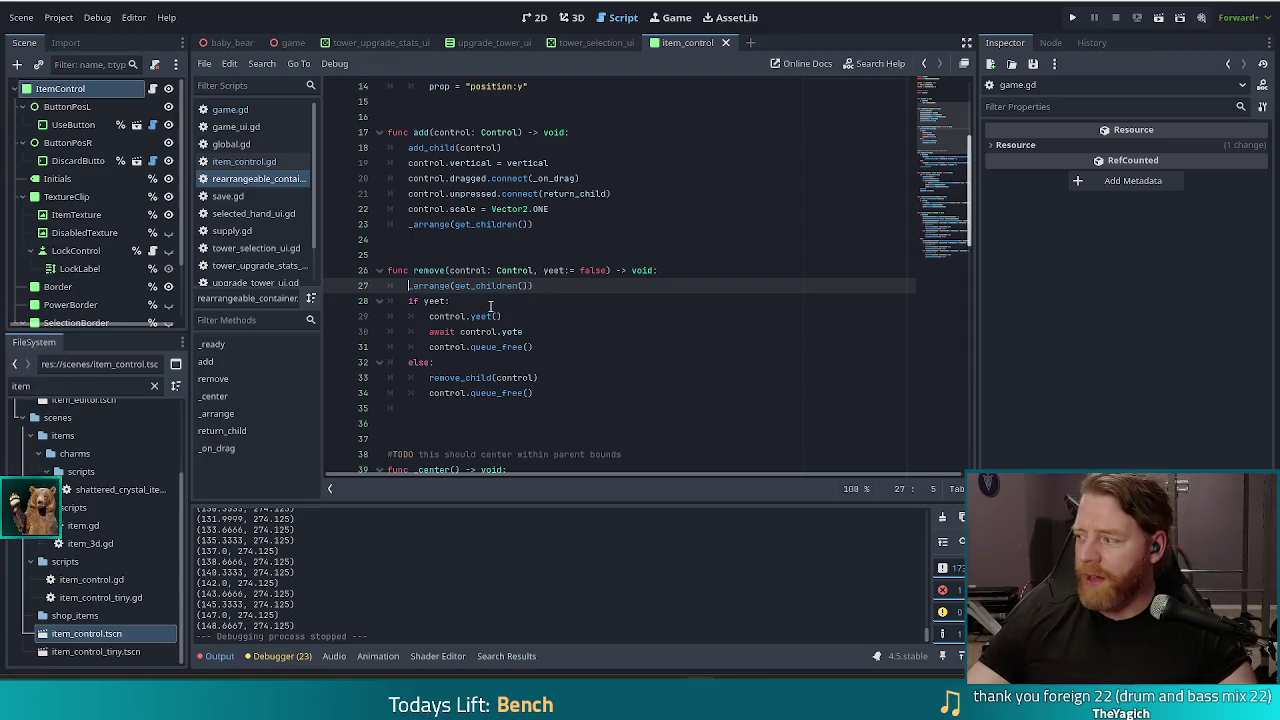
drag(559, 280, 470, 286)
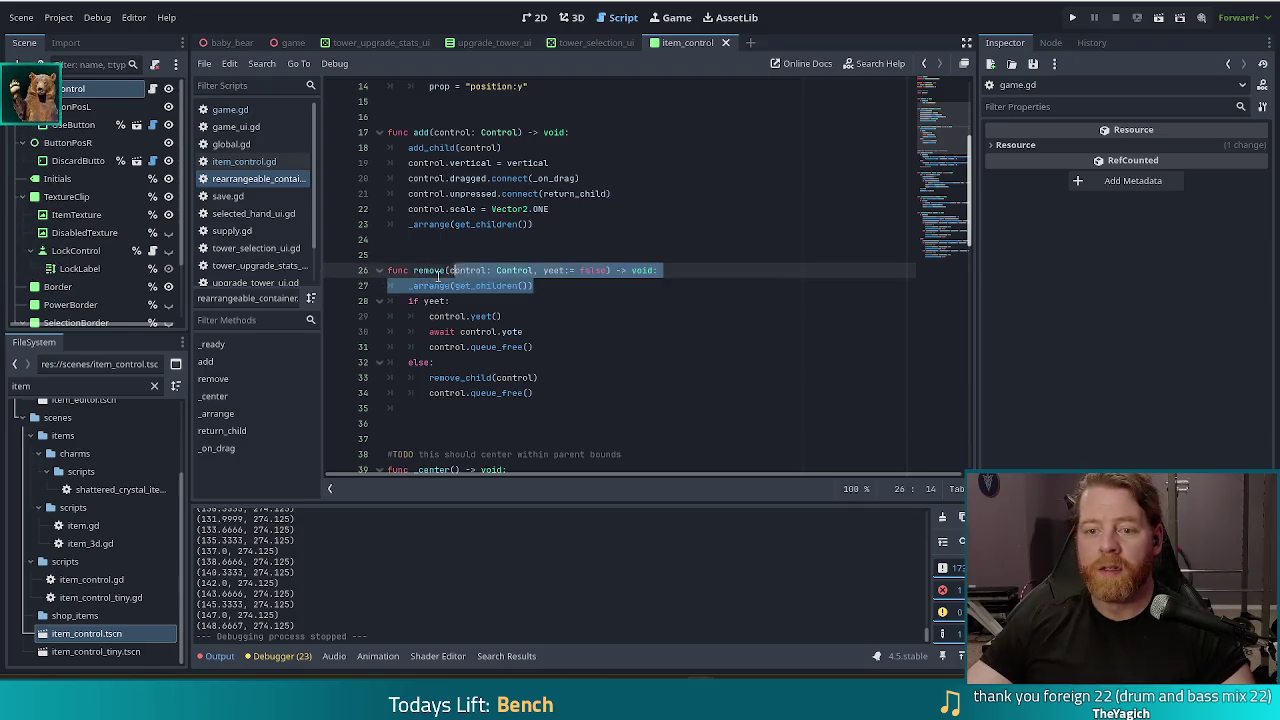
Step: Cut the _arrange(get_children()) line, remove the empty line, and paste it below control.yeet()
key(ctrl+x)
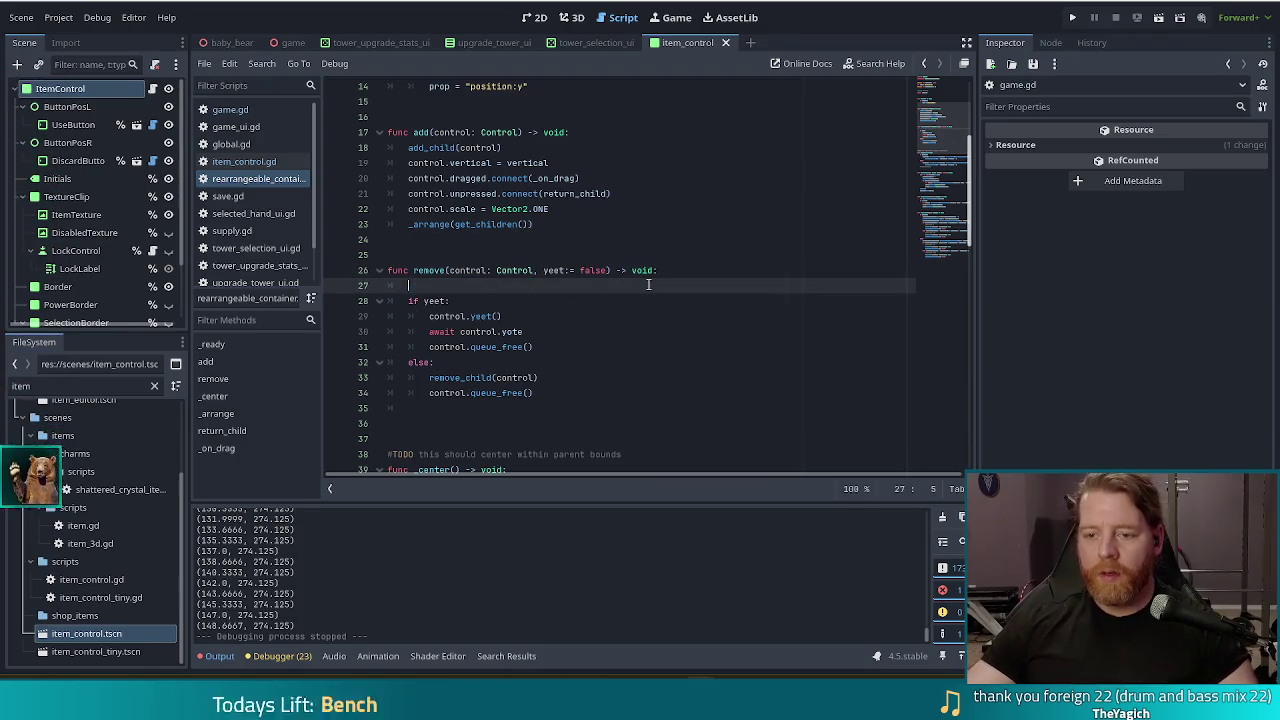
shift+click(661, 272)
key(BackSpace)
click(525, 316)
key(Up)
key(Return)
key(ctrl+v)
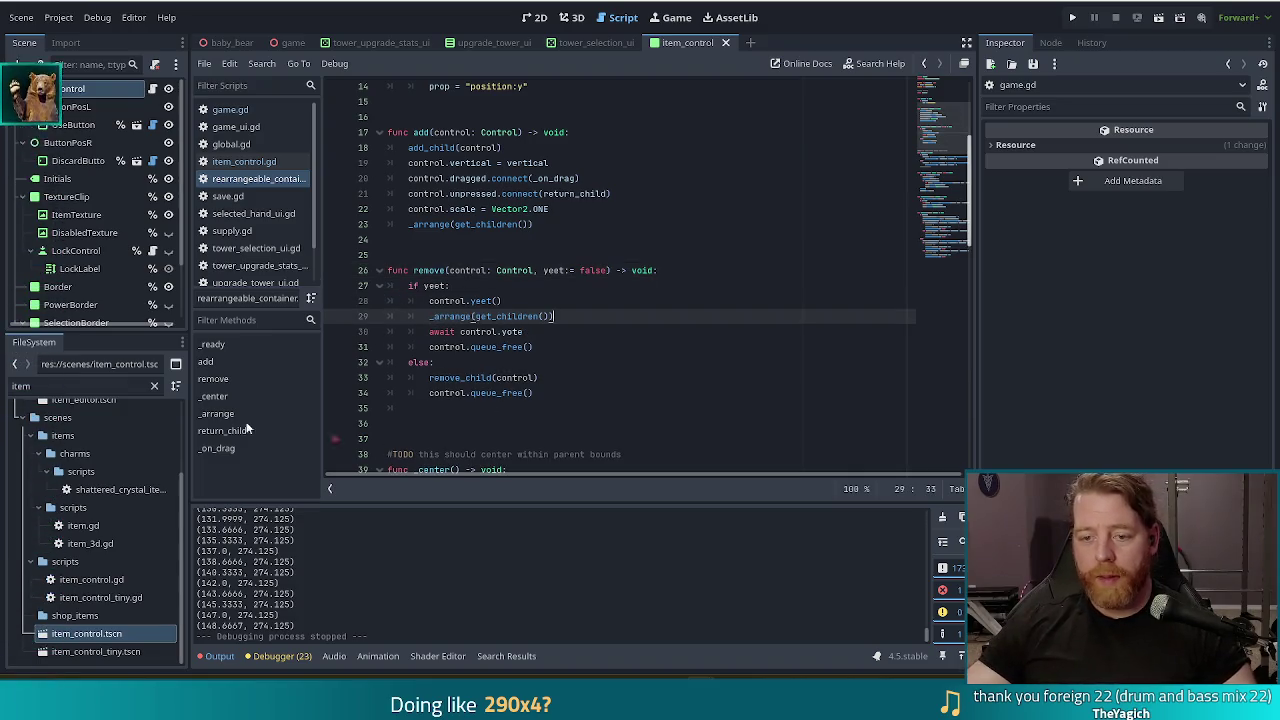
Step: Paste _arrange(get_children()) below remove_child(control) in the else branch and save the script
click(602, 362)
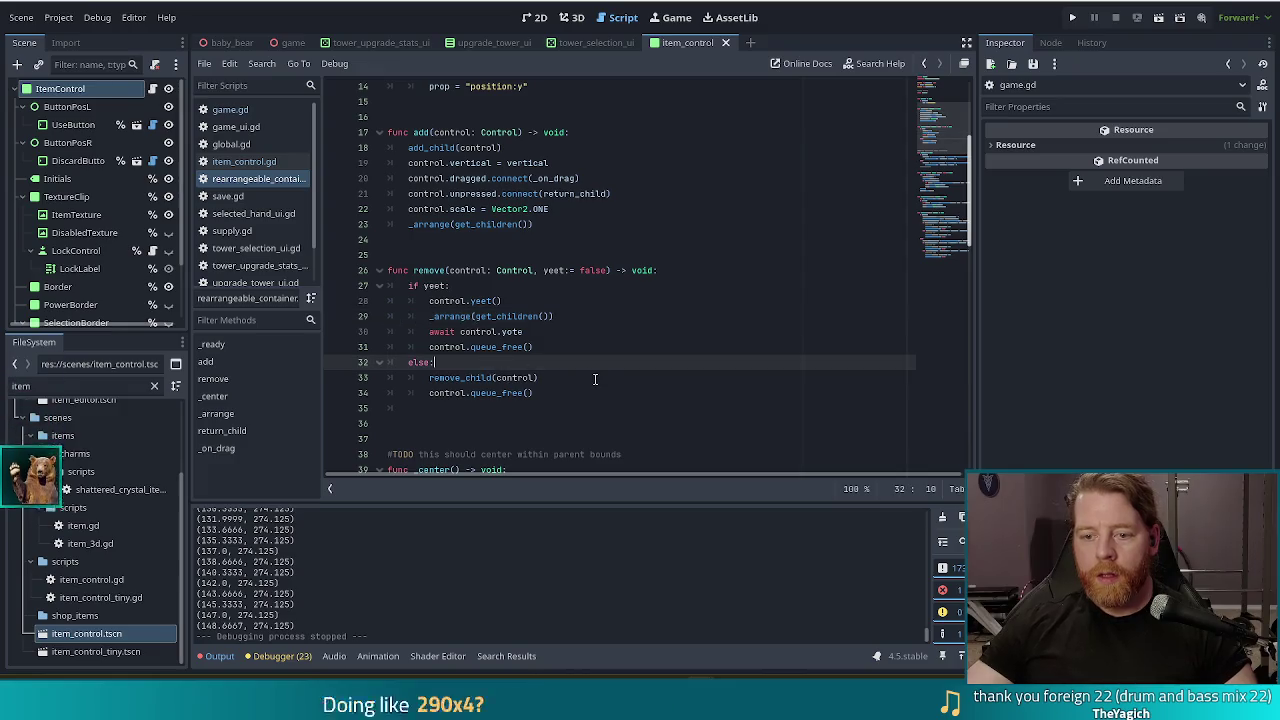
click(558, 378)
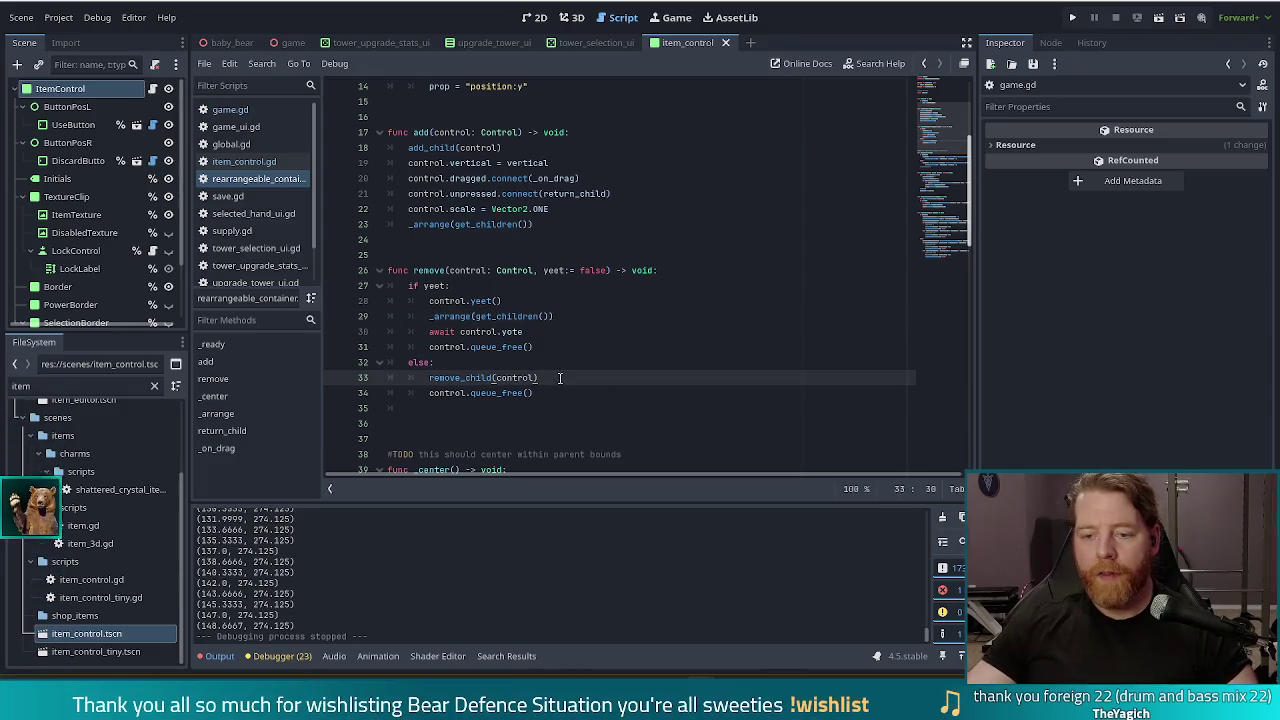
key(Up)
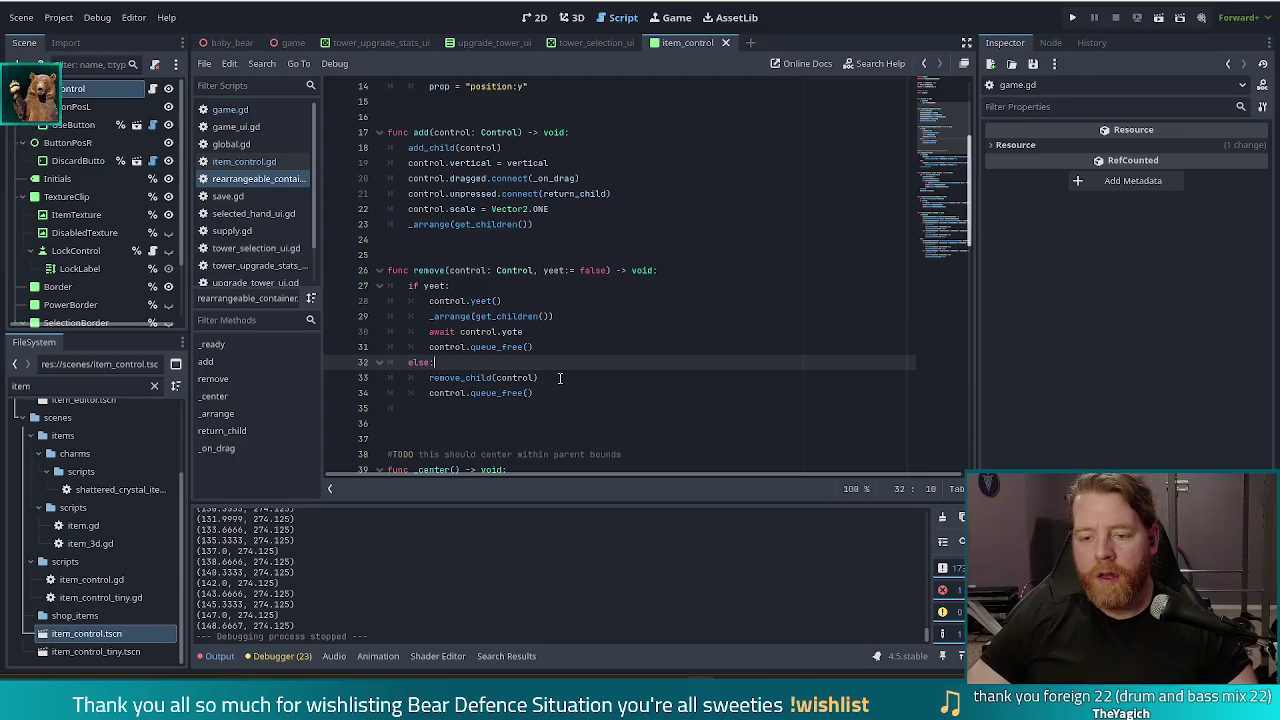
click(560, 378)
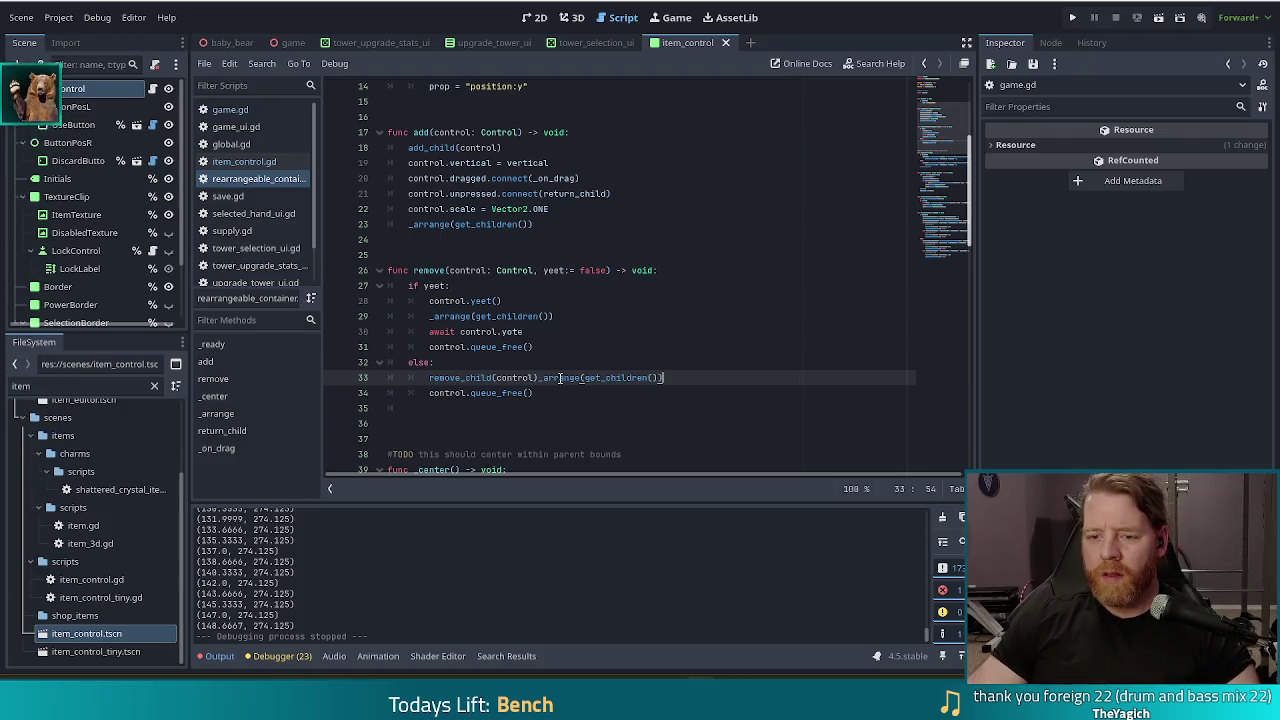
key(Return)
key(ctrl+v)
key(ctrl+s)
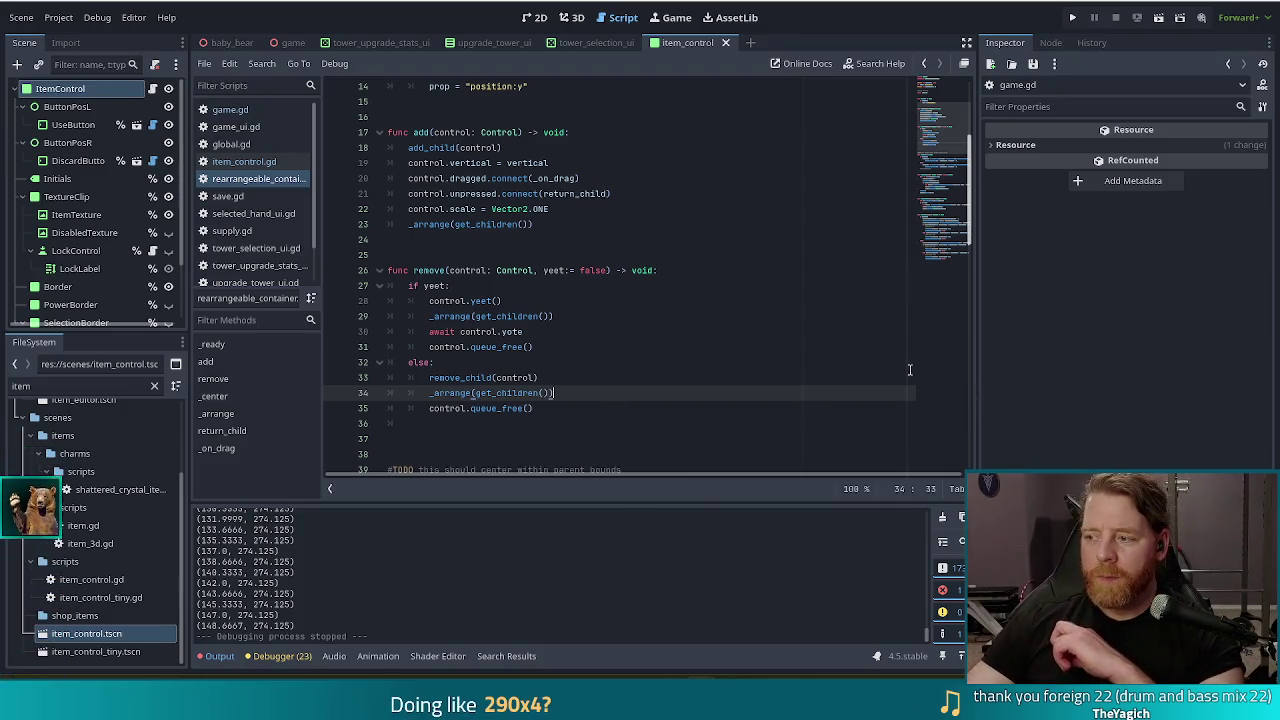
mouse_move(537, 397)
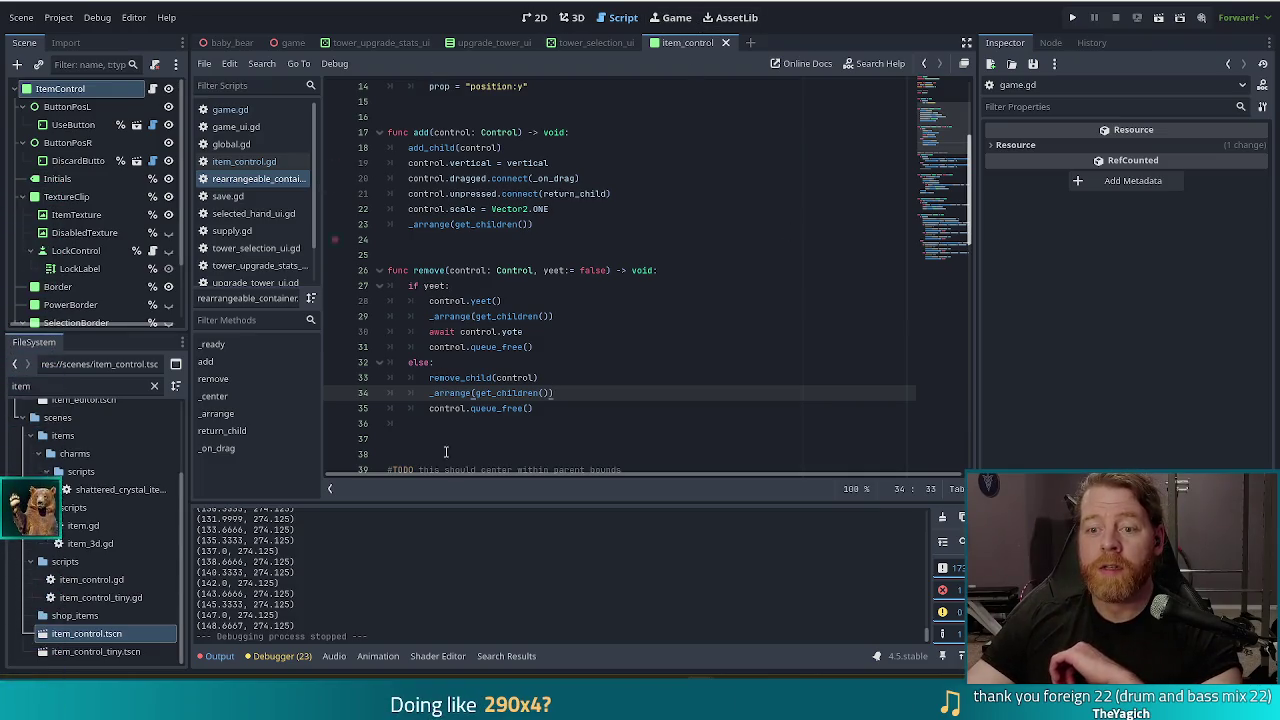
Step: Open item_control.gd and review the yeet() function's deactivate() call and is_yeeting line
click(268, 162)
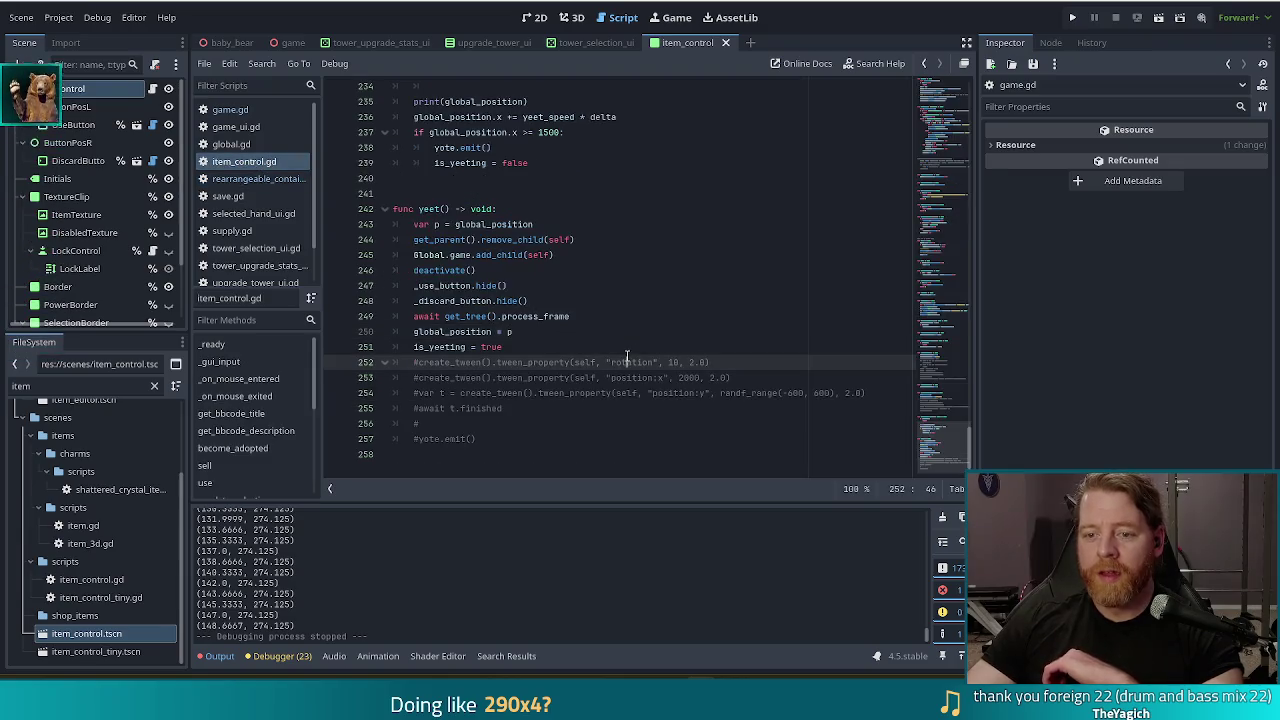
click(511, 346)
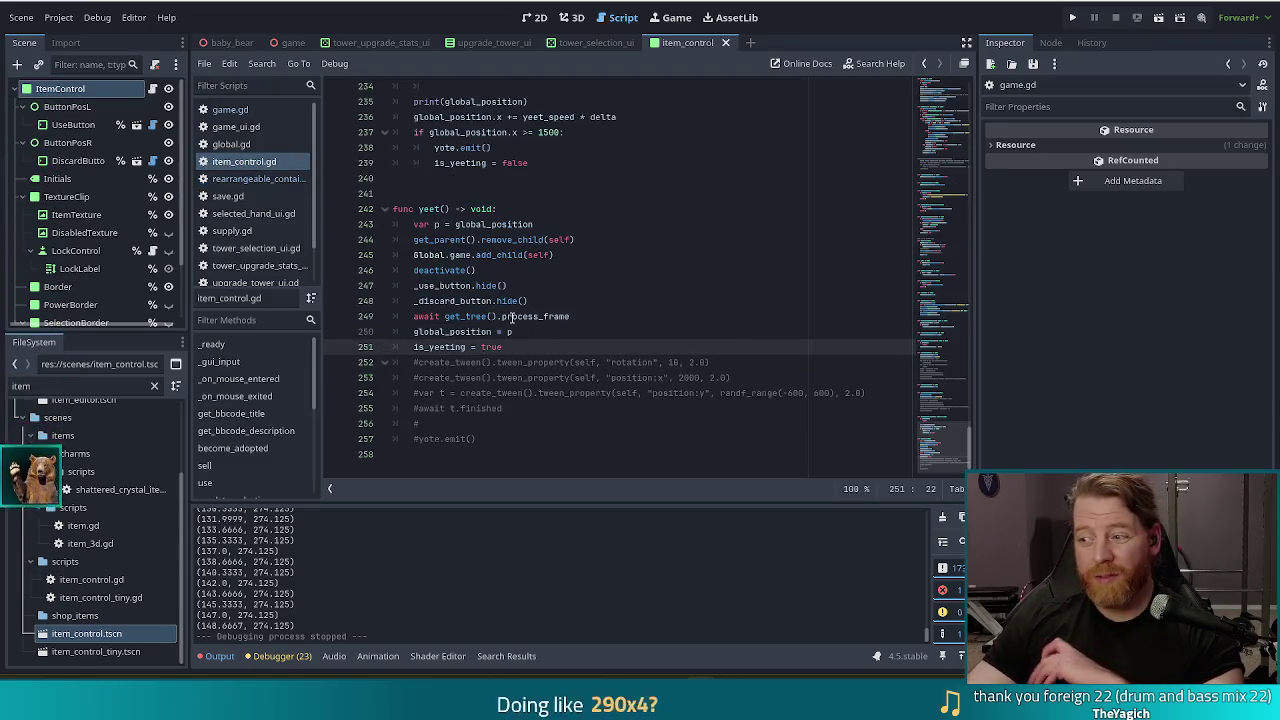
mouse_move(512, 316)
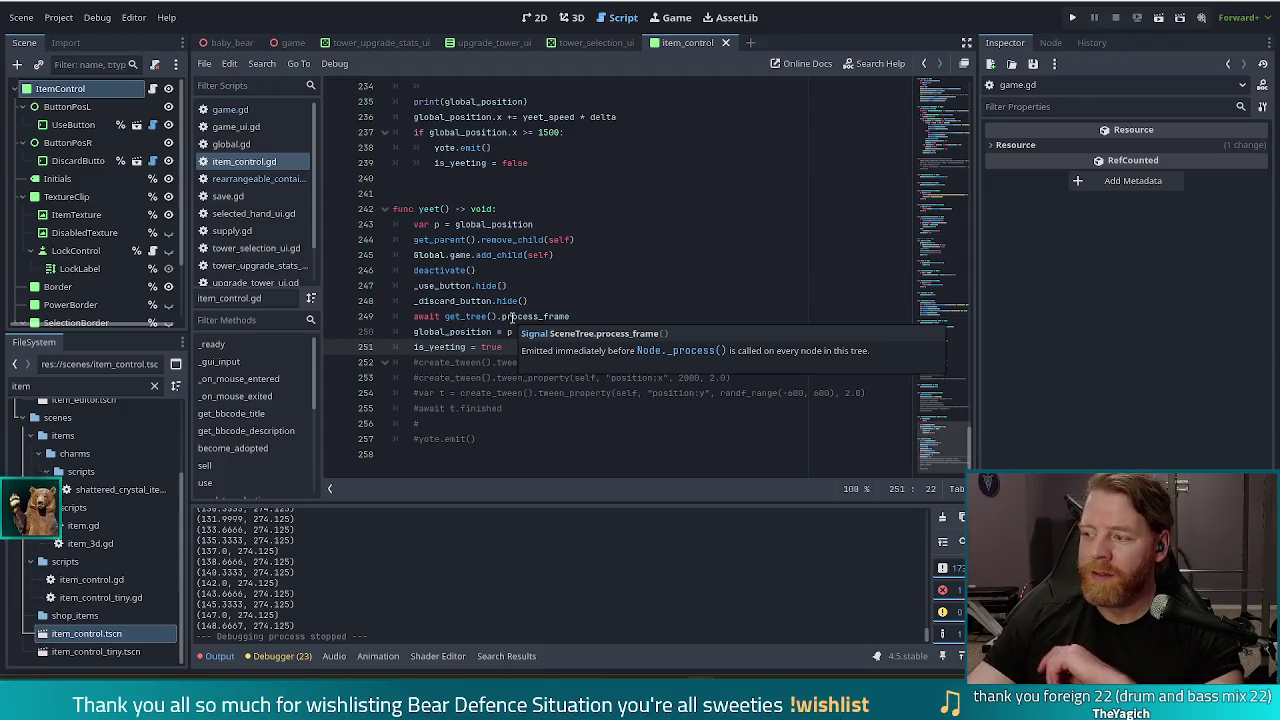
click(540, 270)
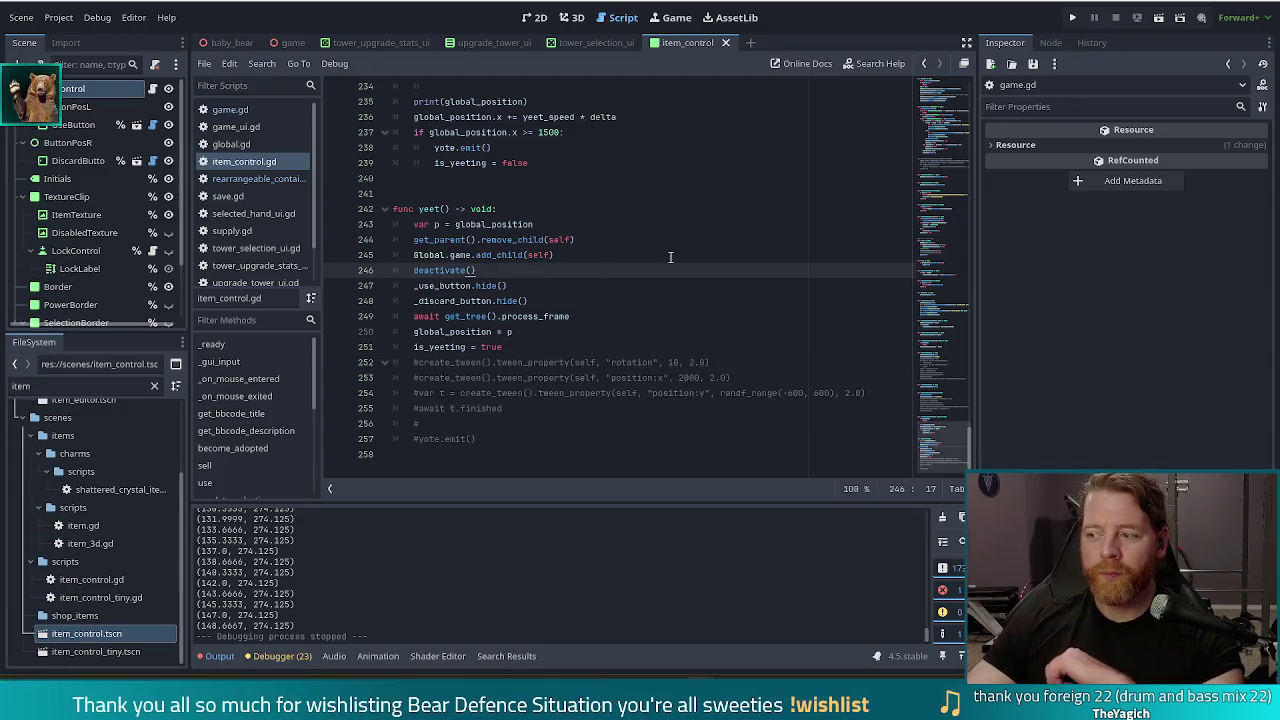
click(599, 347)
Step: Delete the print(global_position) debug line from _physics_process
scroll(633, 341, up, 3)
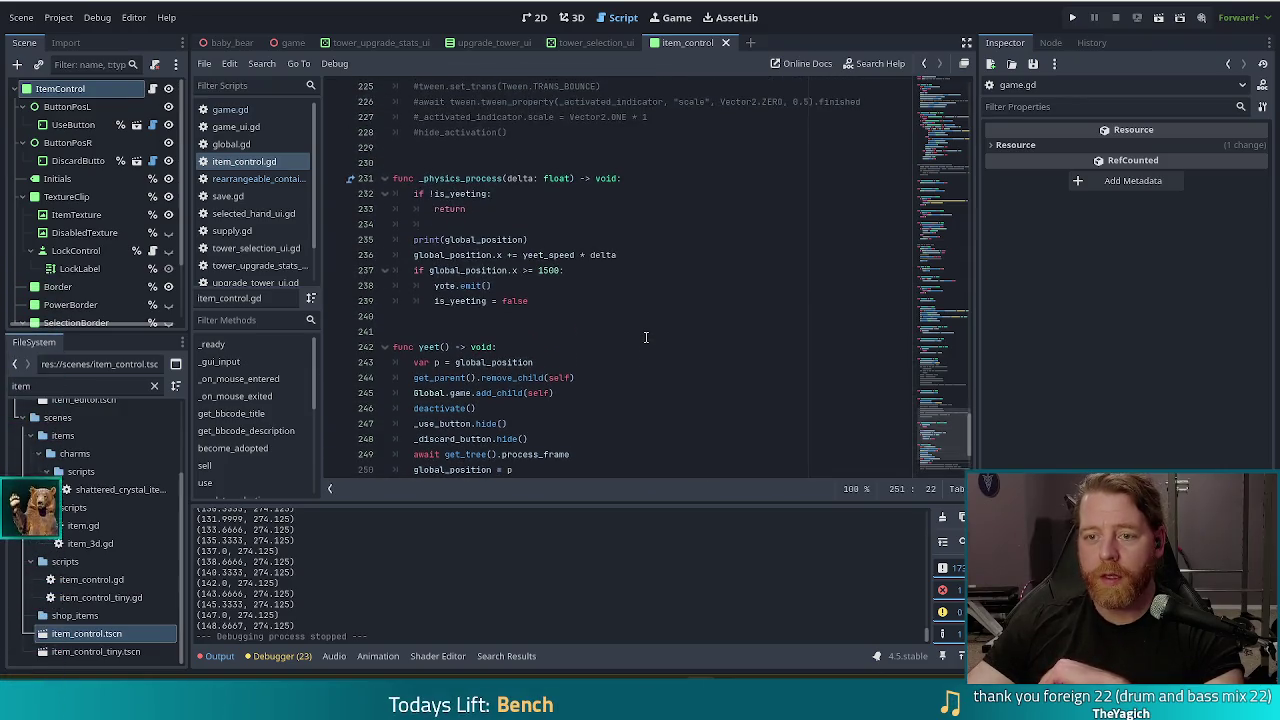
key(Up)
key(Up)
key(Up)
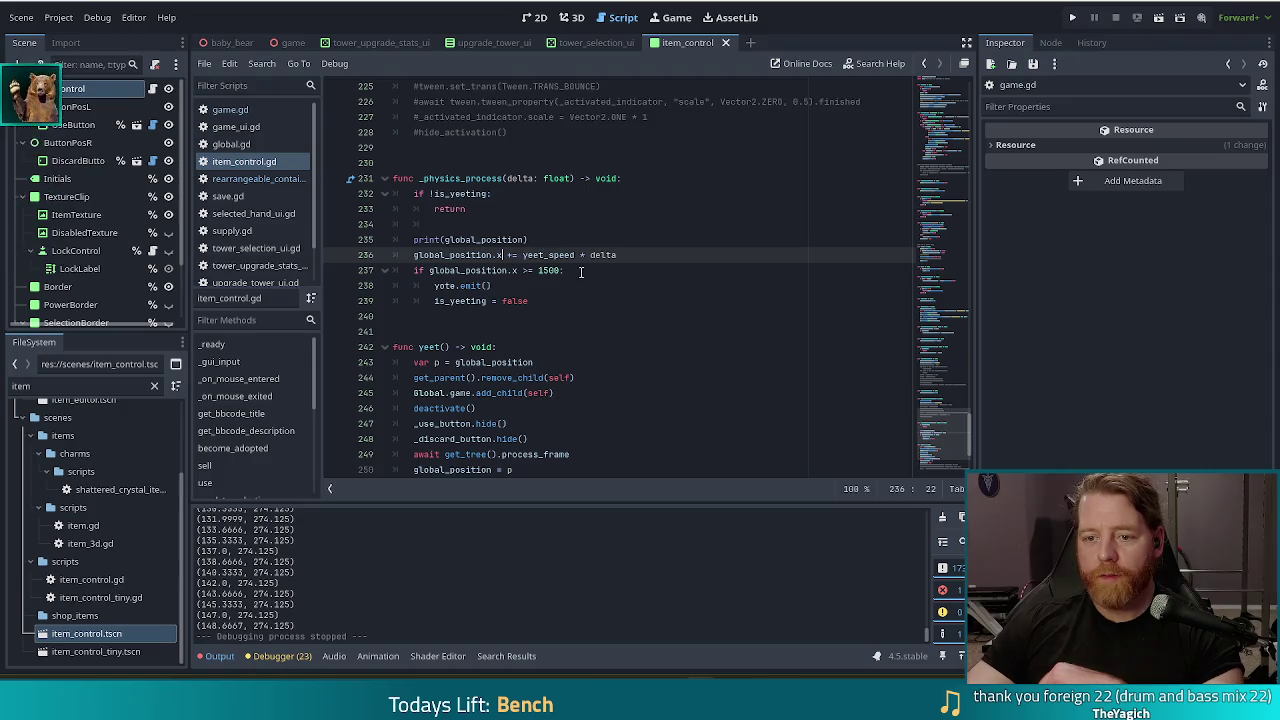
click(549, 241)
drag(549, 241, 565, 213)
key(BackSpace)
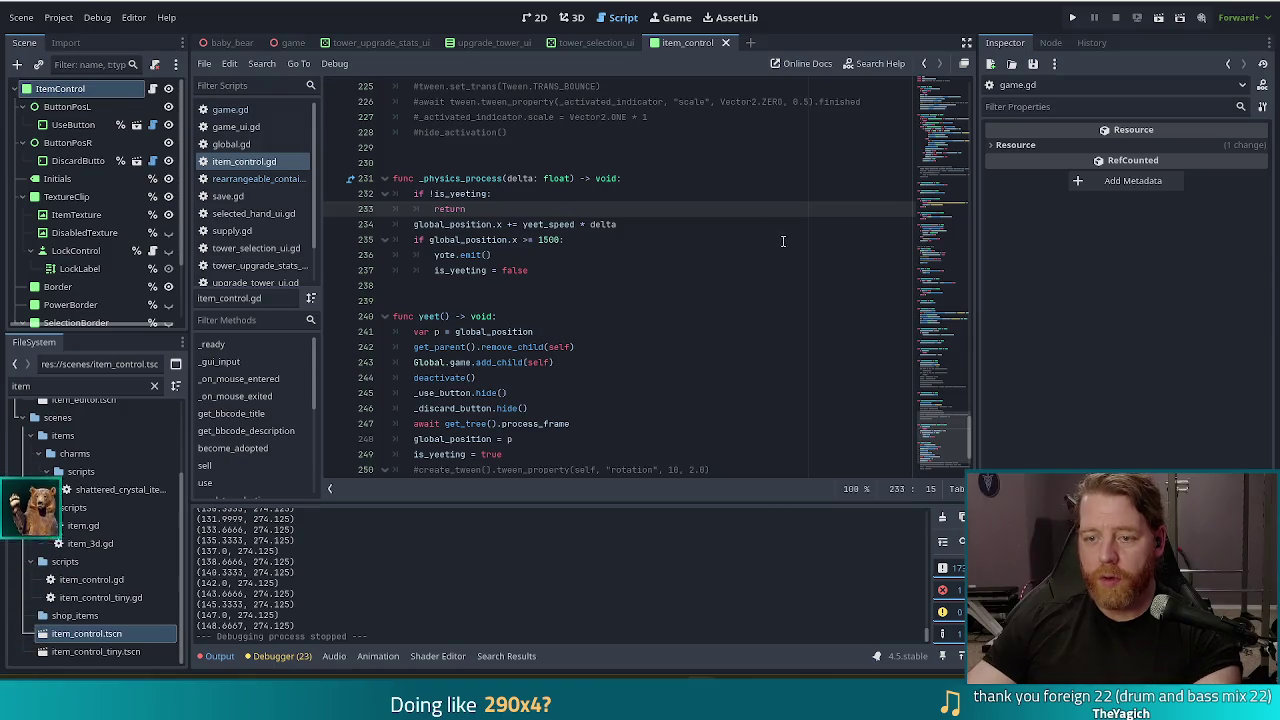
scroll(782, 238, up, 20)
scroll(951, 178, up, 3)
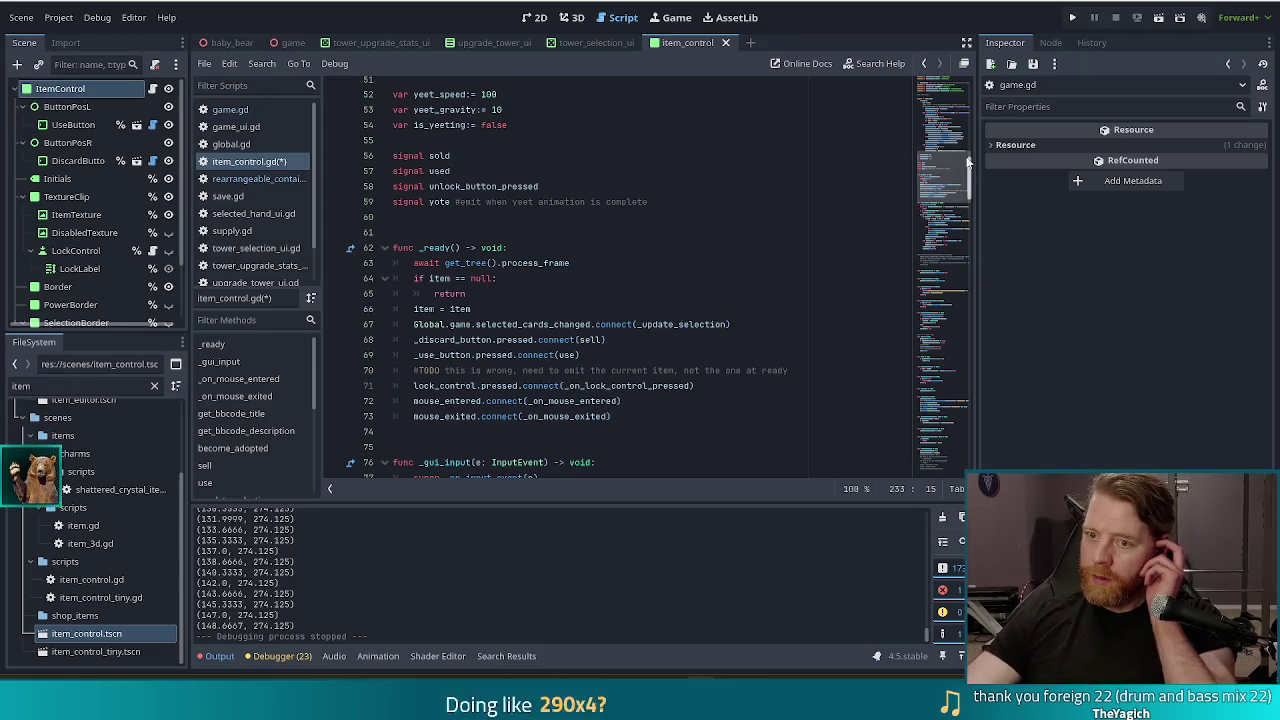
Step: Rename yeet_speed to yeet_x and yeet_gravity to yeet_y := 10, and save
scroll(951, 178, down, 3)
scroll(536, 262, up, 3)
scroll(536, 262, up, 3)
click(438, 232)
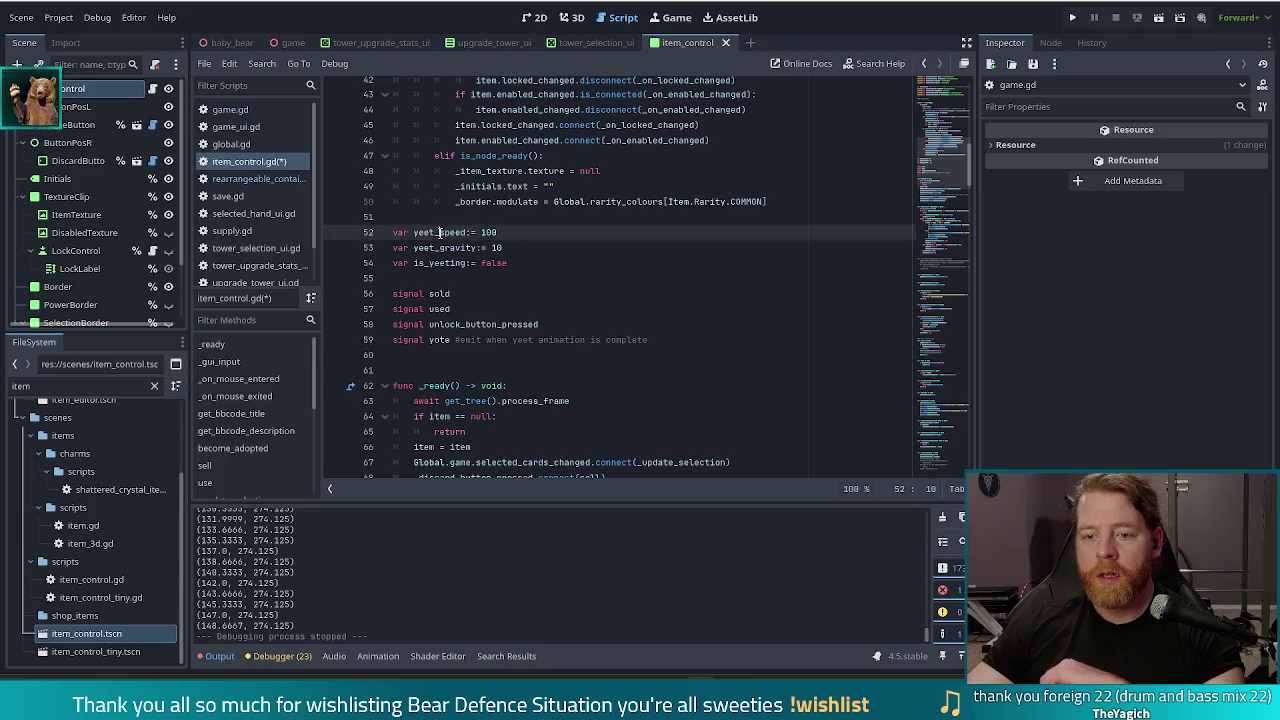
key(ctrl+shift+Right)
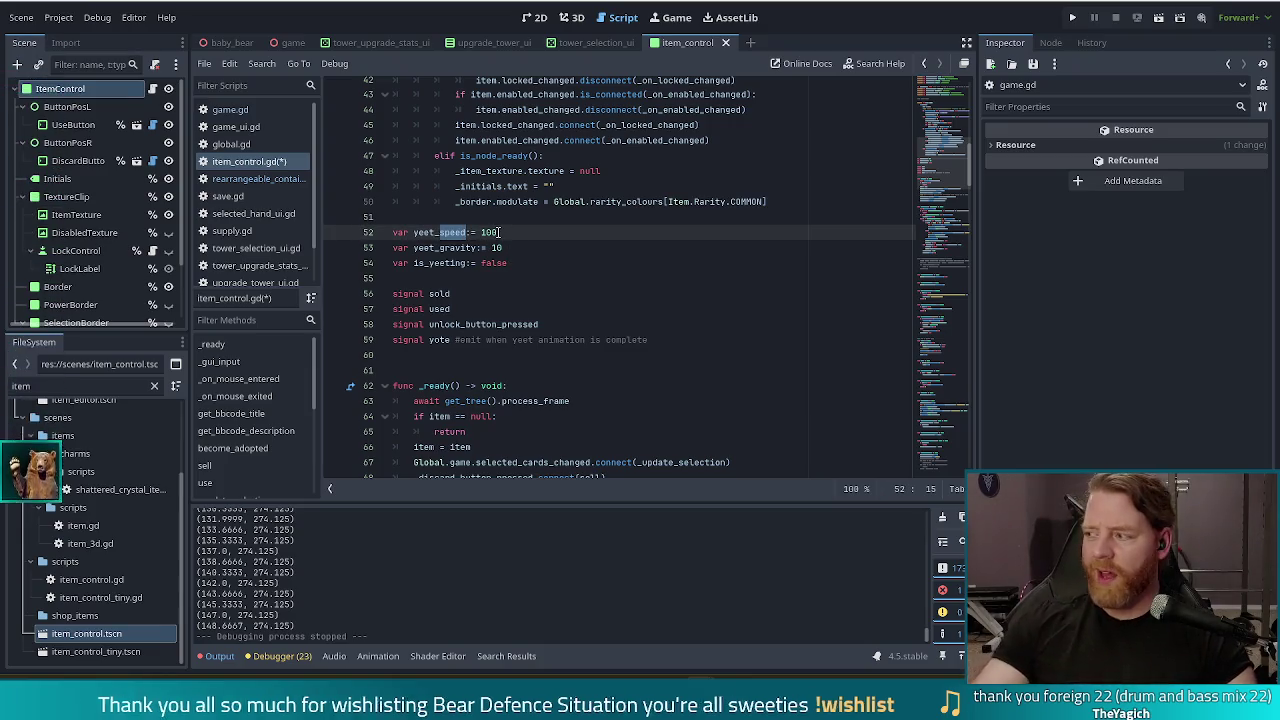
text(x)
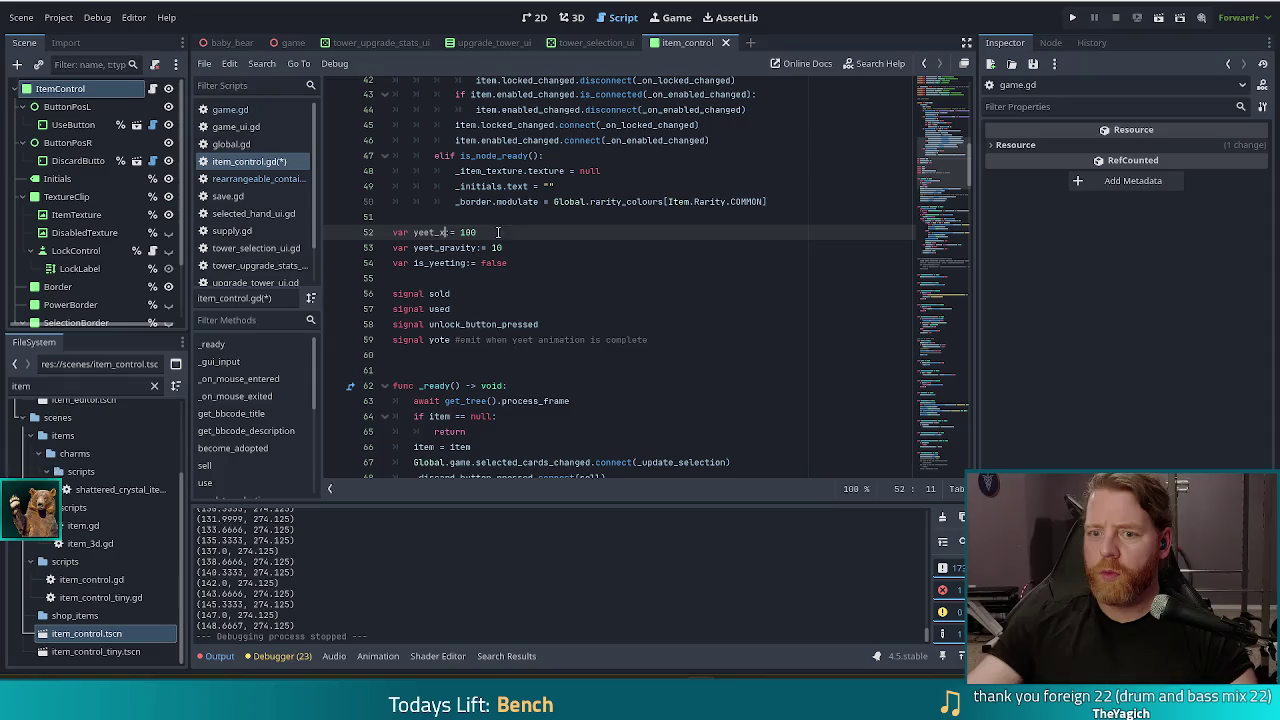
drag(440, 247, 481, 247)
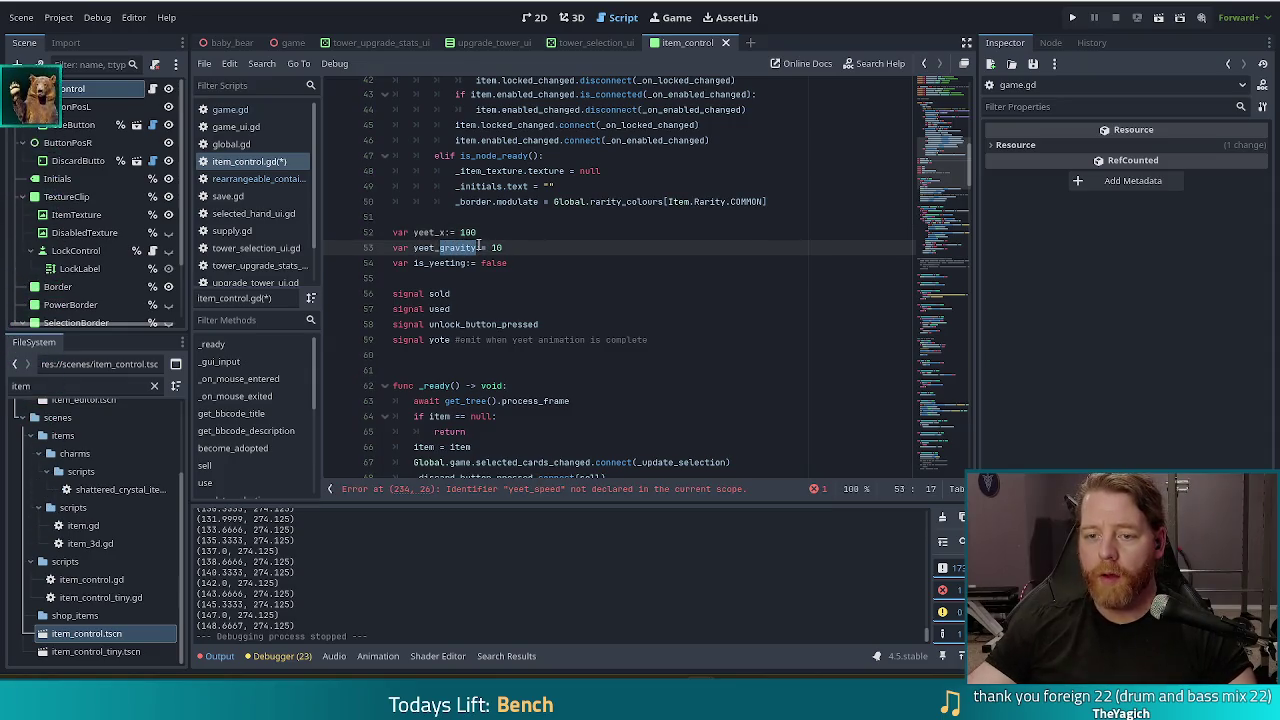
text(y:= 10)
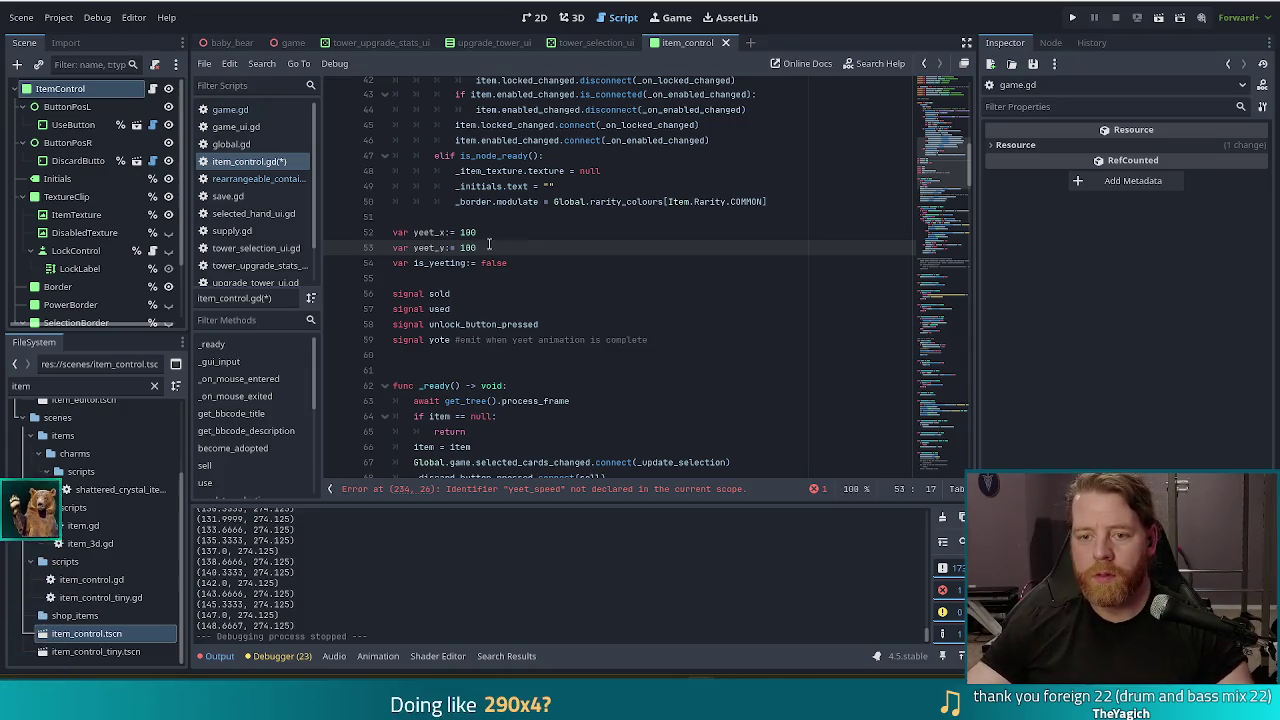
key(ctrl+s)
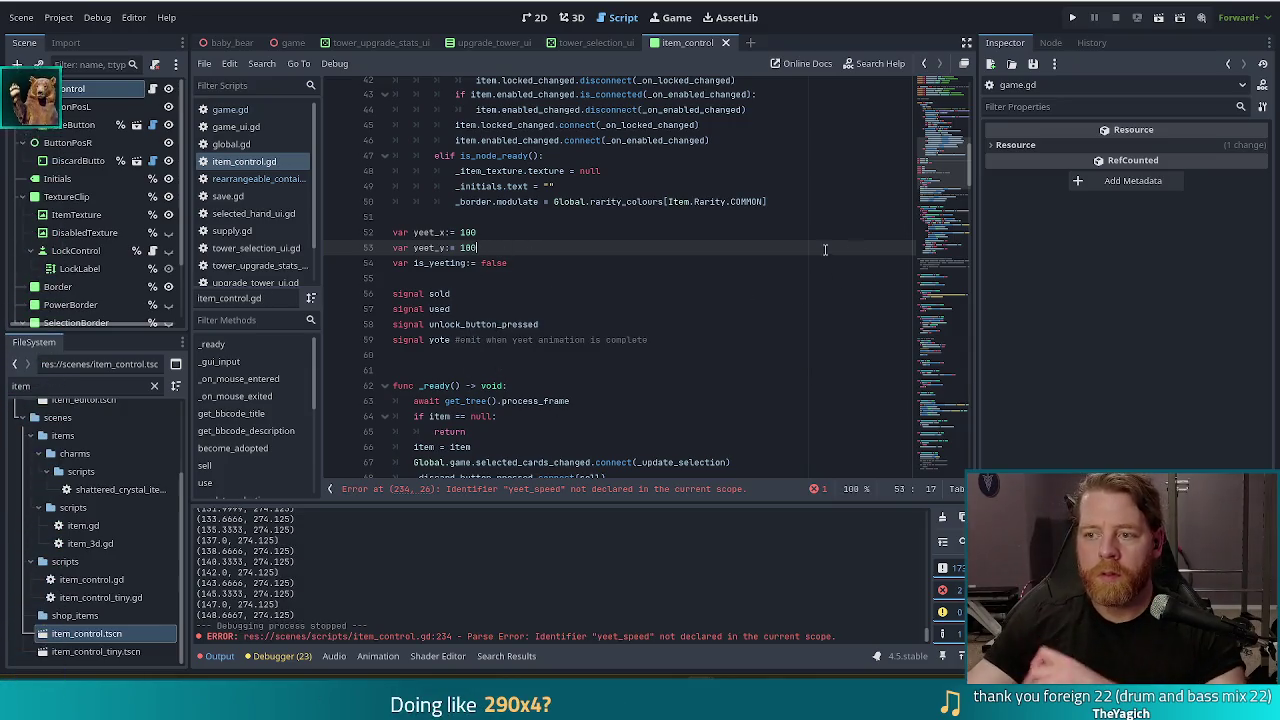
Step: Correct yeet_y's value so it equals 100
right_click(914, 158)
click(914, 158)
scroll(760, 200, down, 10)
scroll(651, 242, up, 10)
key(Down)
key(Down)
key(Down)
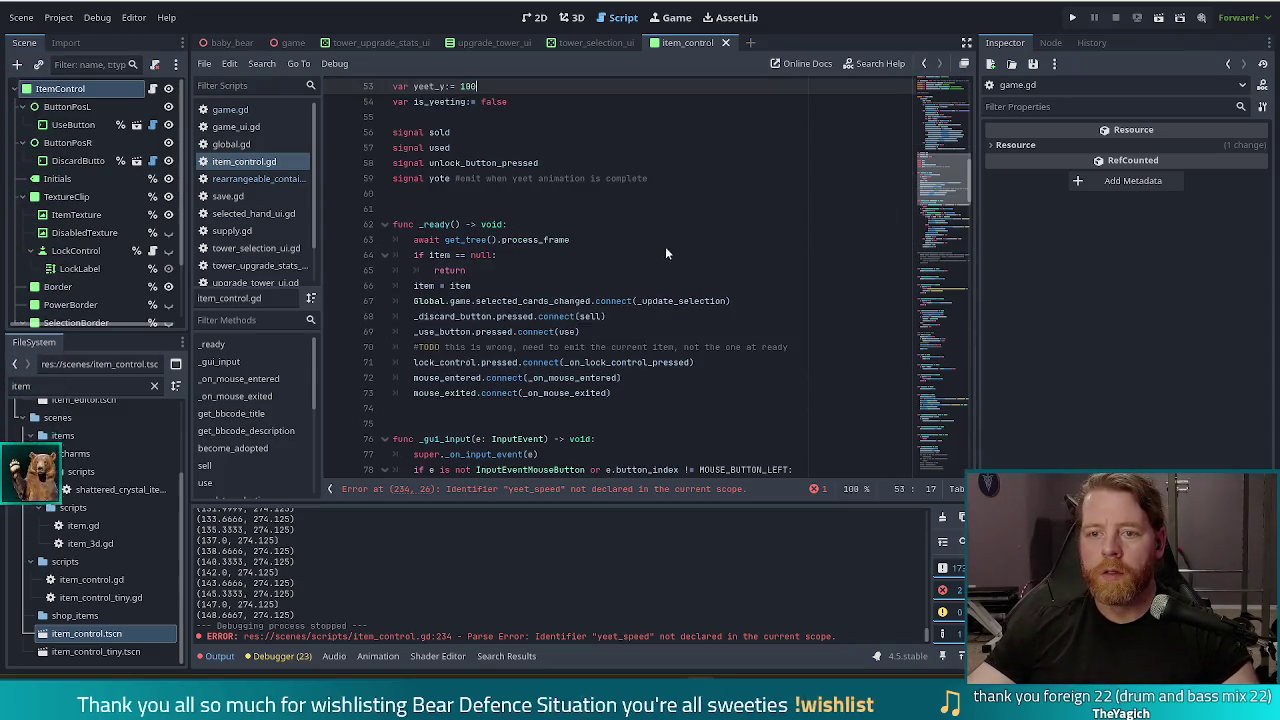
scroll(477, 227, up, 3)
scroll(542, 284, down, 15)
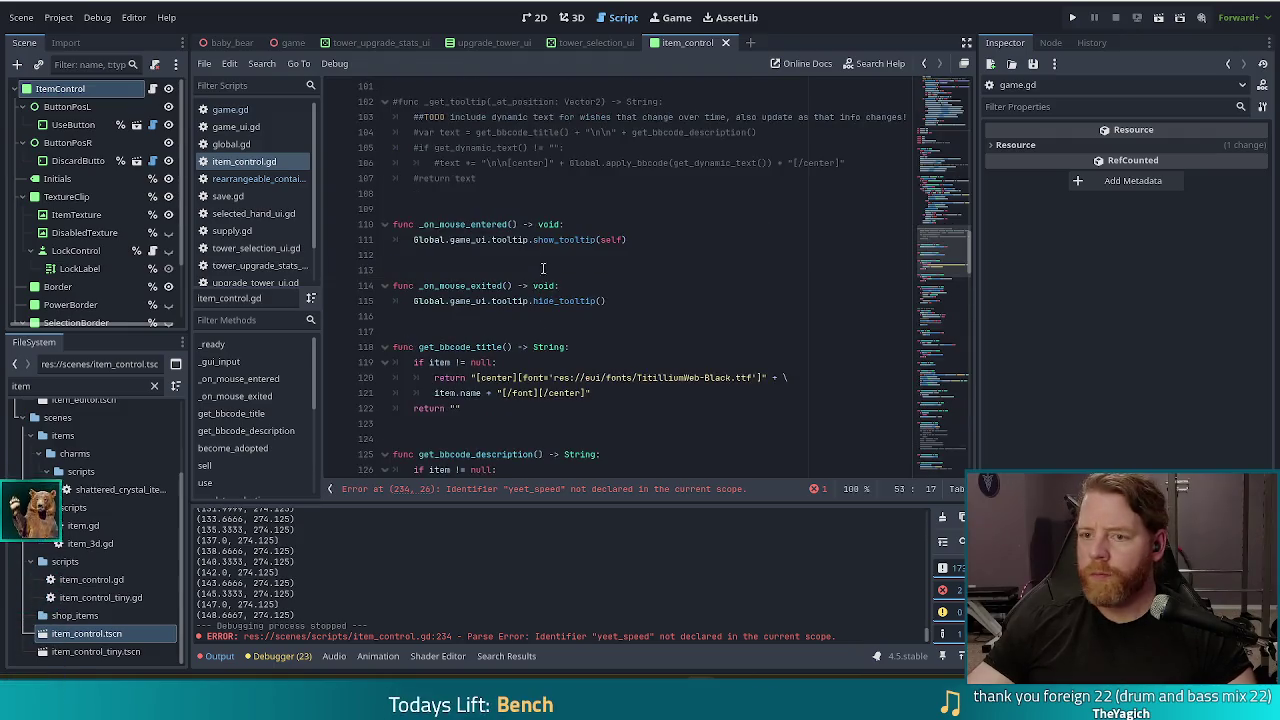
key(BackSpace)
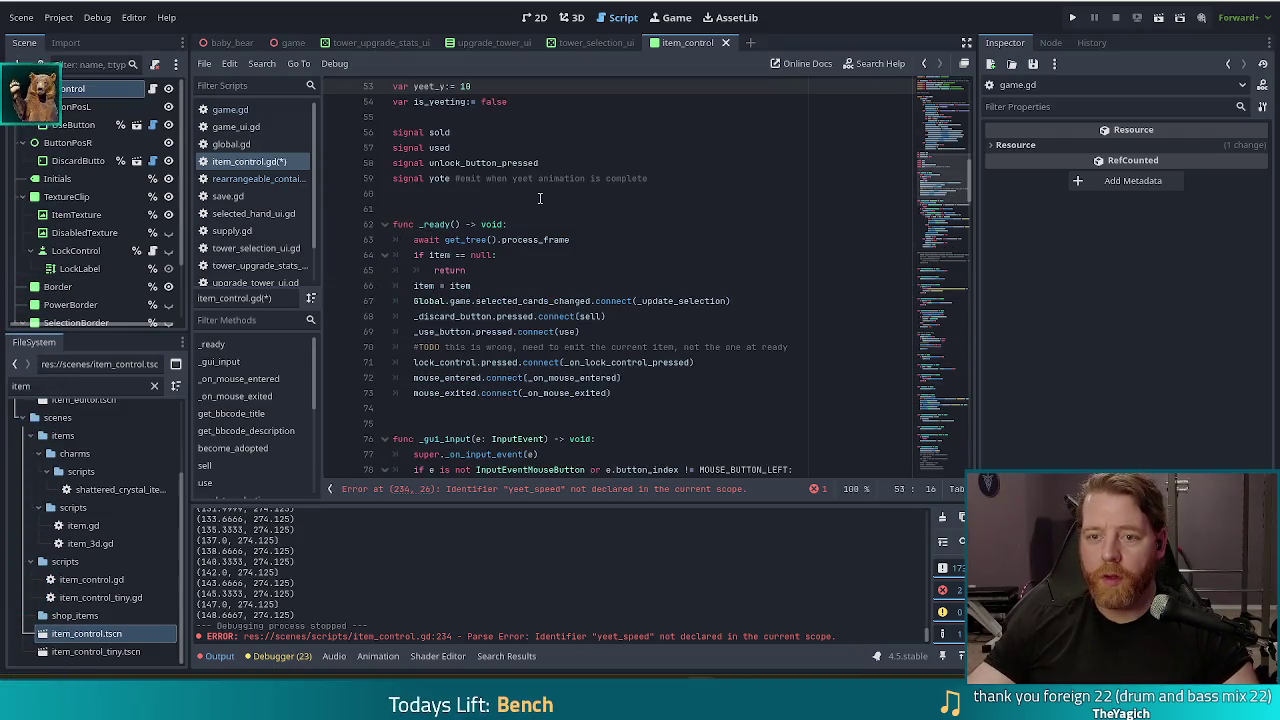
scroll(505, 118, up, 2)
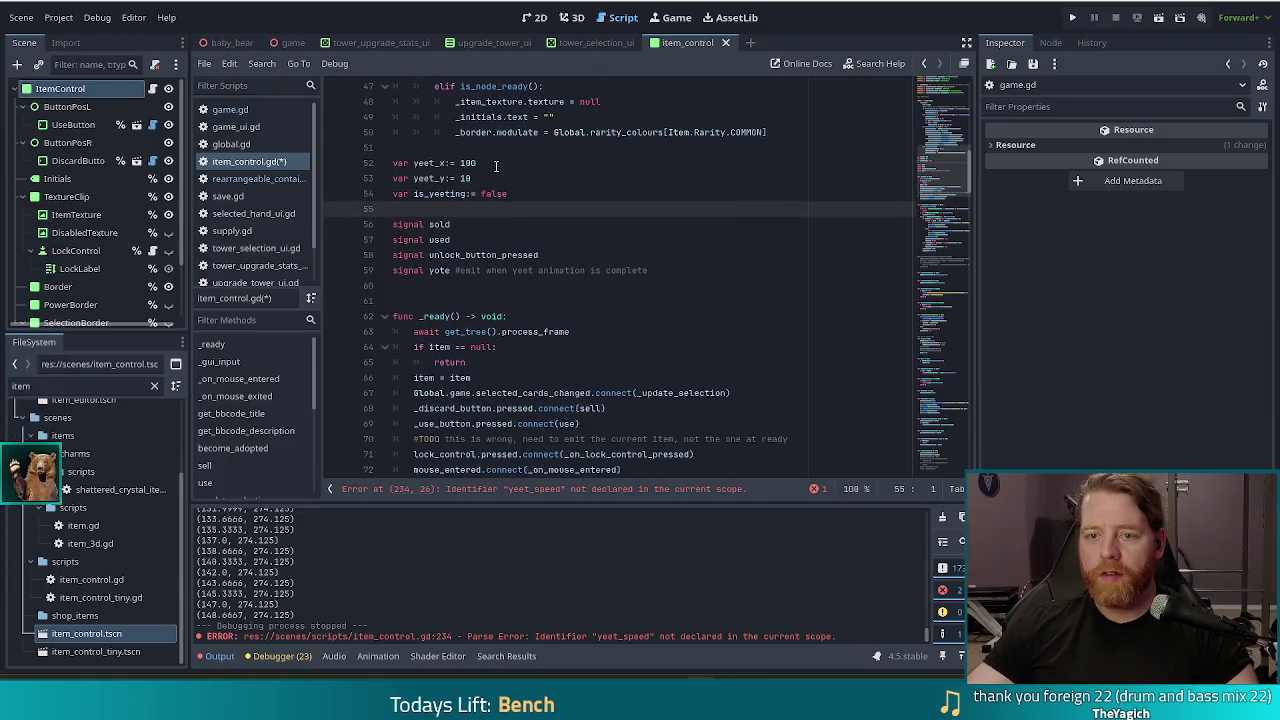
text(0)
Step: Add 'var bounces := 0' below is_yeeting and save the script
click(530, 194)
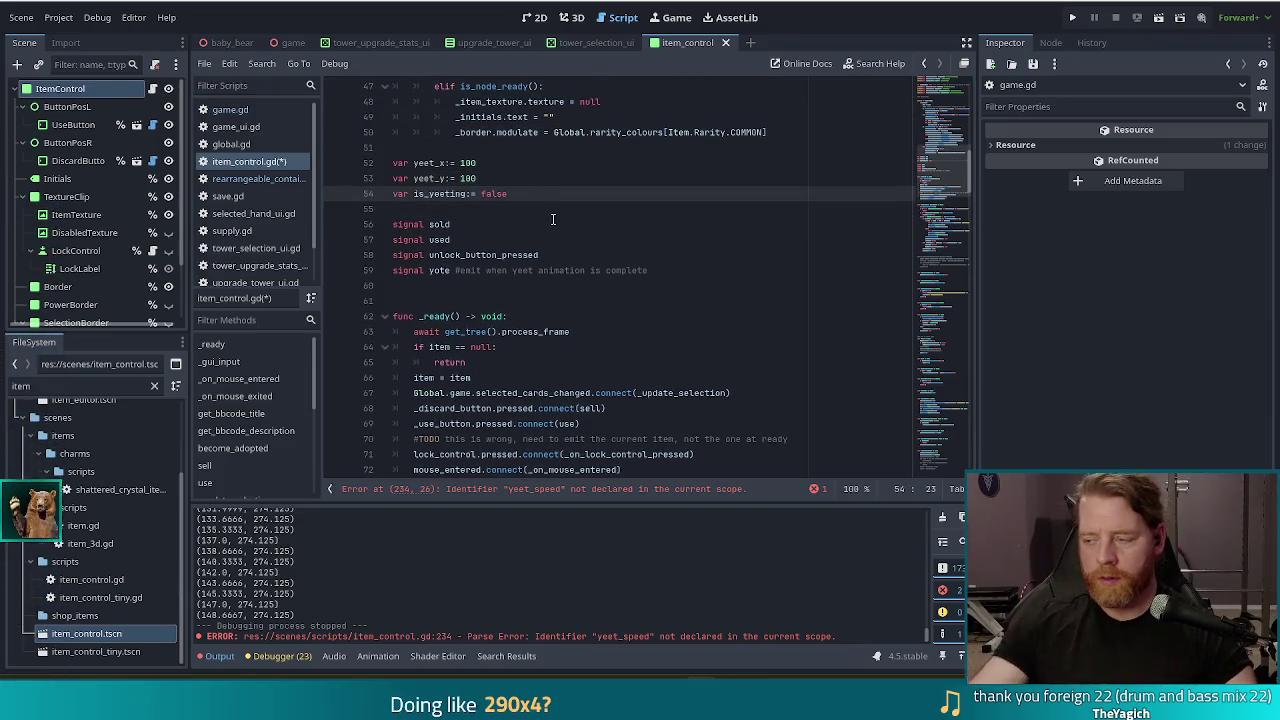
key(Return)
text(v)
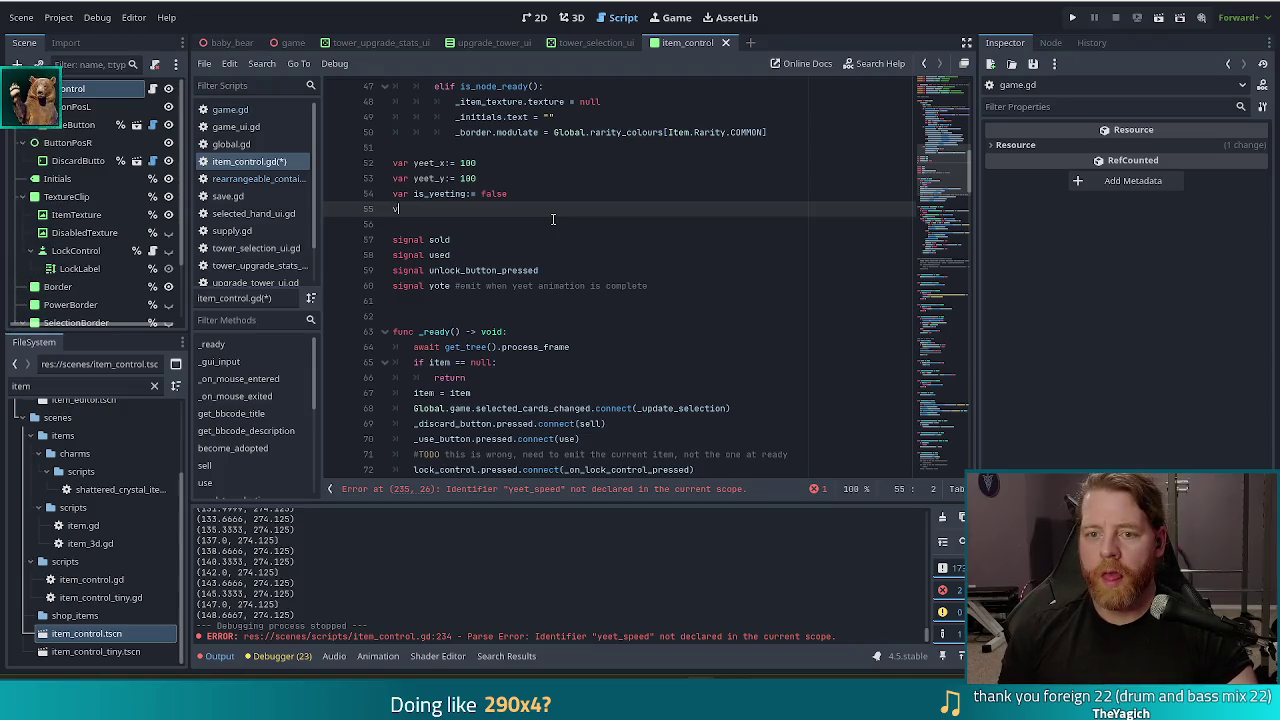
text(ar )
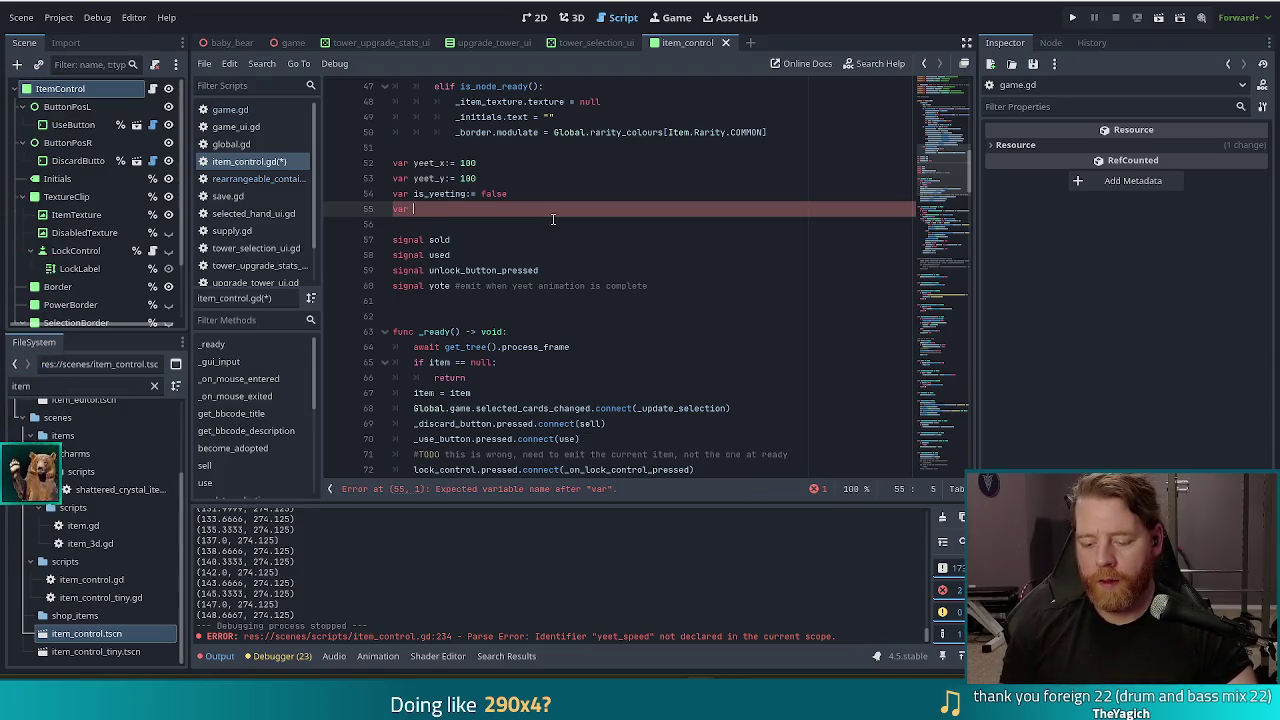
text(bounces)
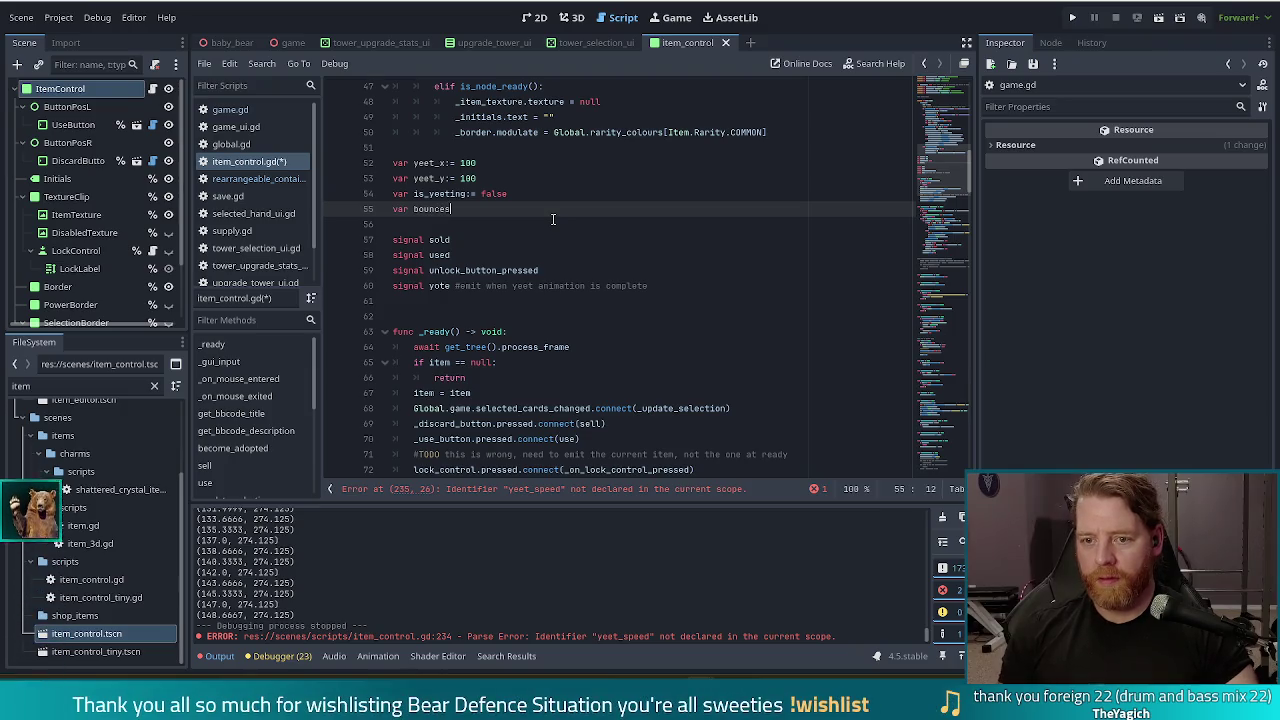
text(:= )
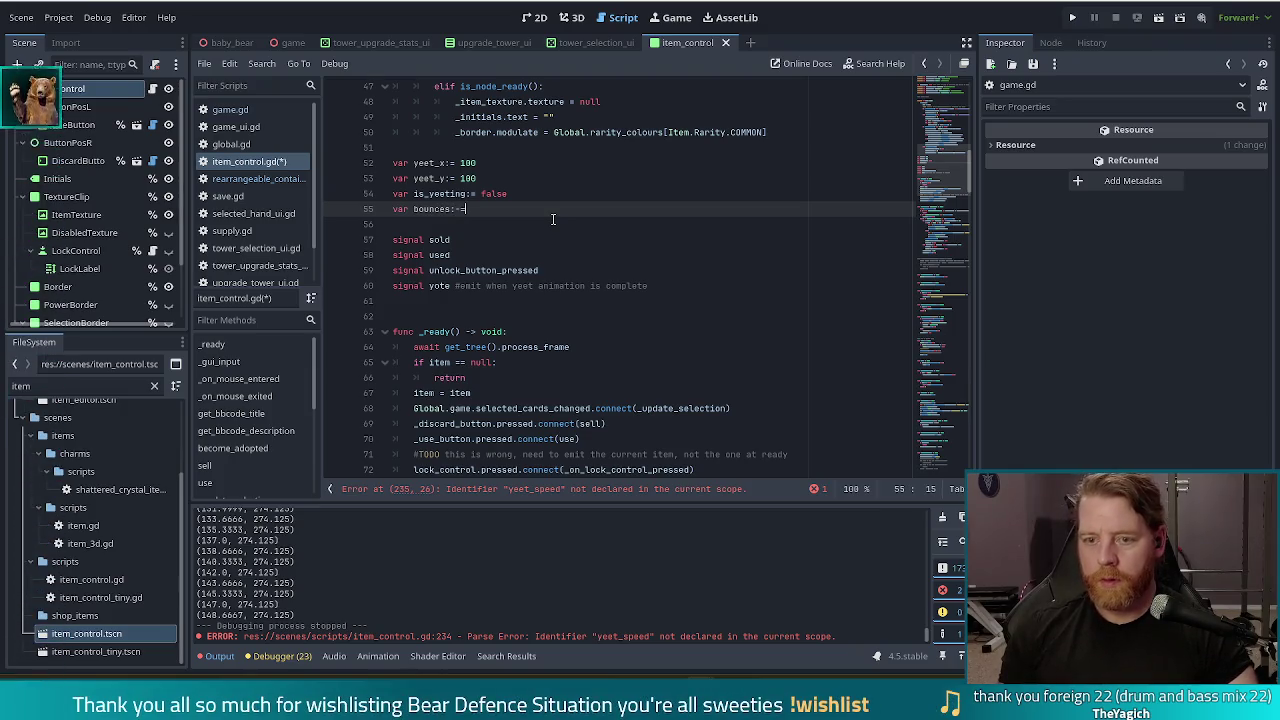
text(0)
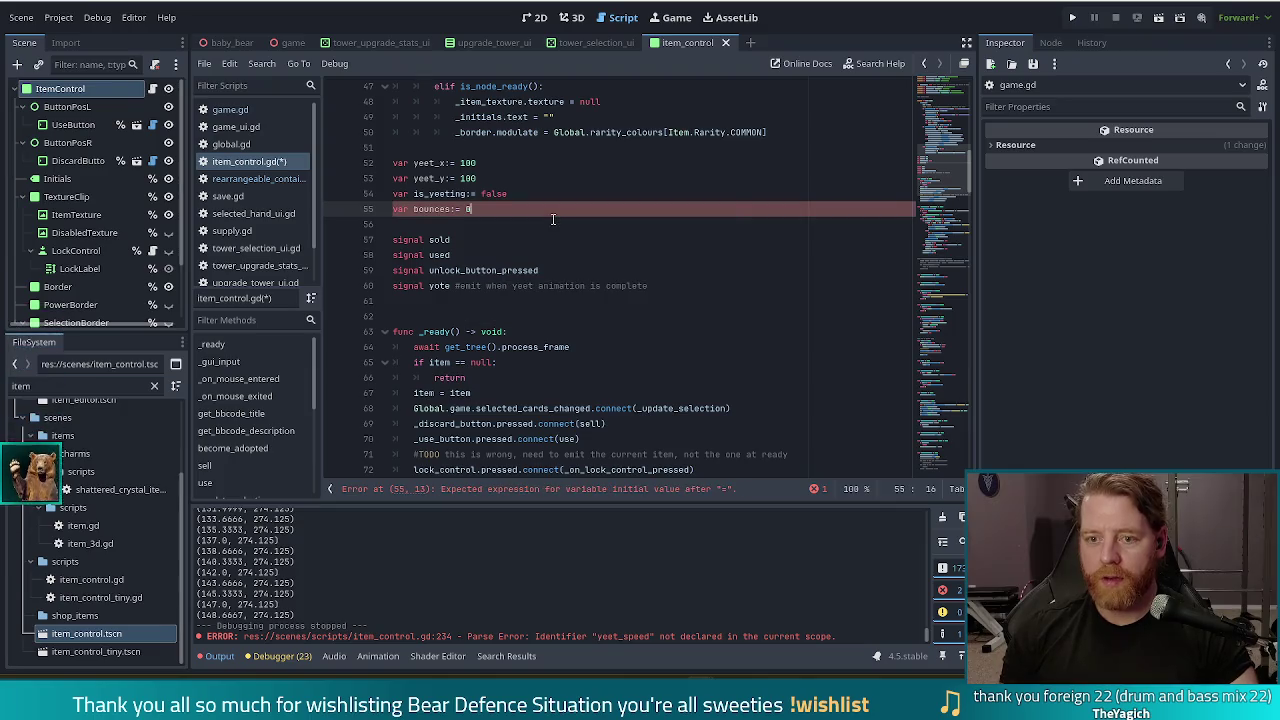
key(ctrl+s)
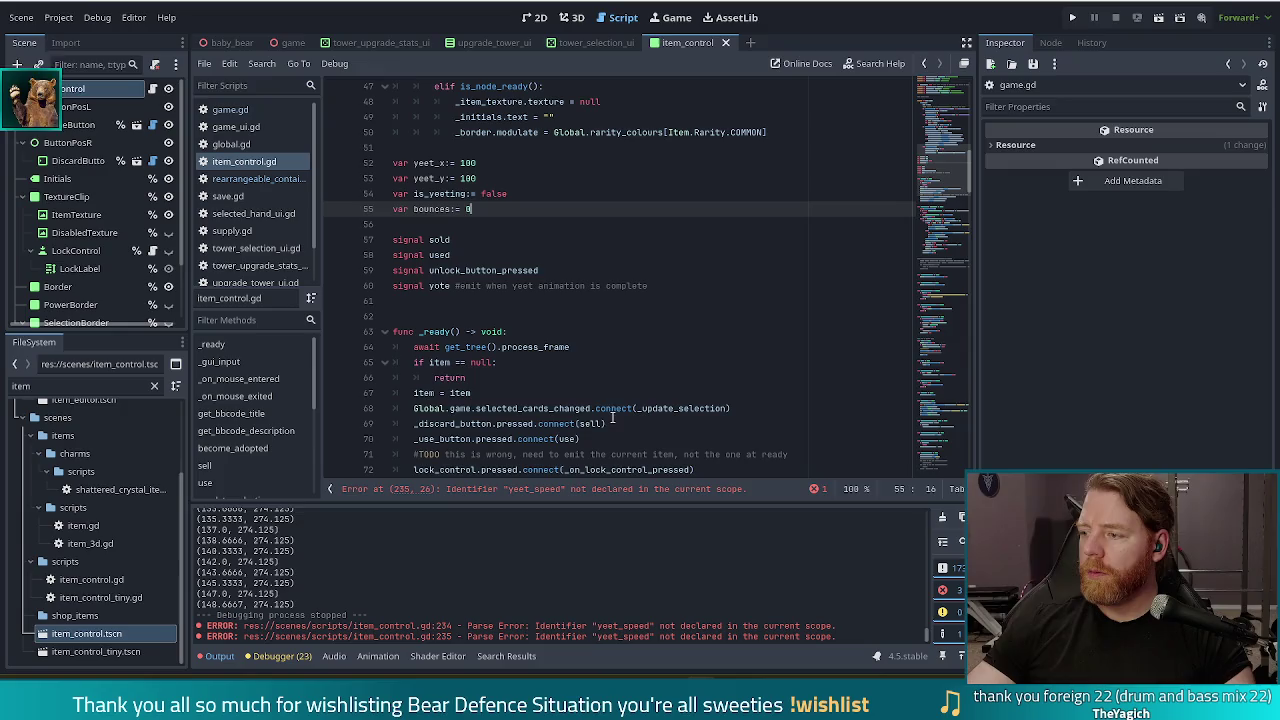
Step: Switch from Godot to the browser showing the Bluesky post about the game's video
mouse_move(595, 406)
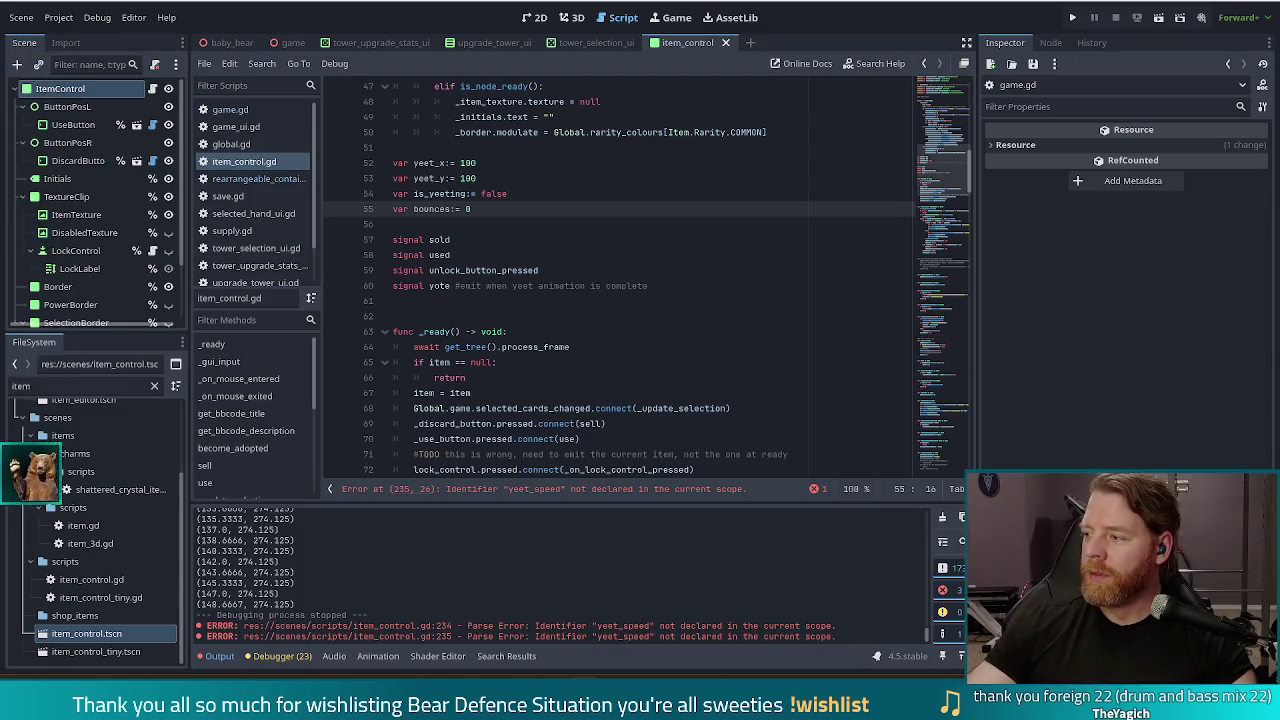
key(alt+Tab)
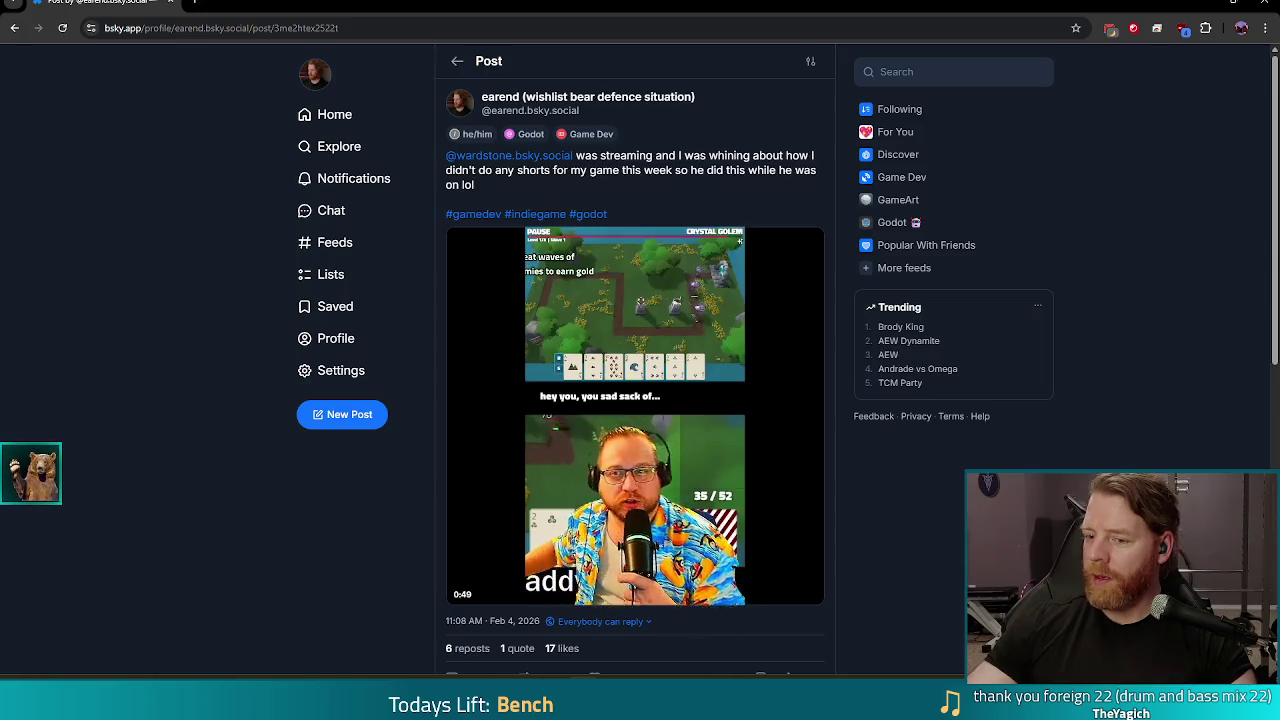
Step: Play the Bluesky post's video full screen, pause it, and return to Godot's script editor
click(461, 591)
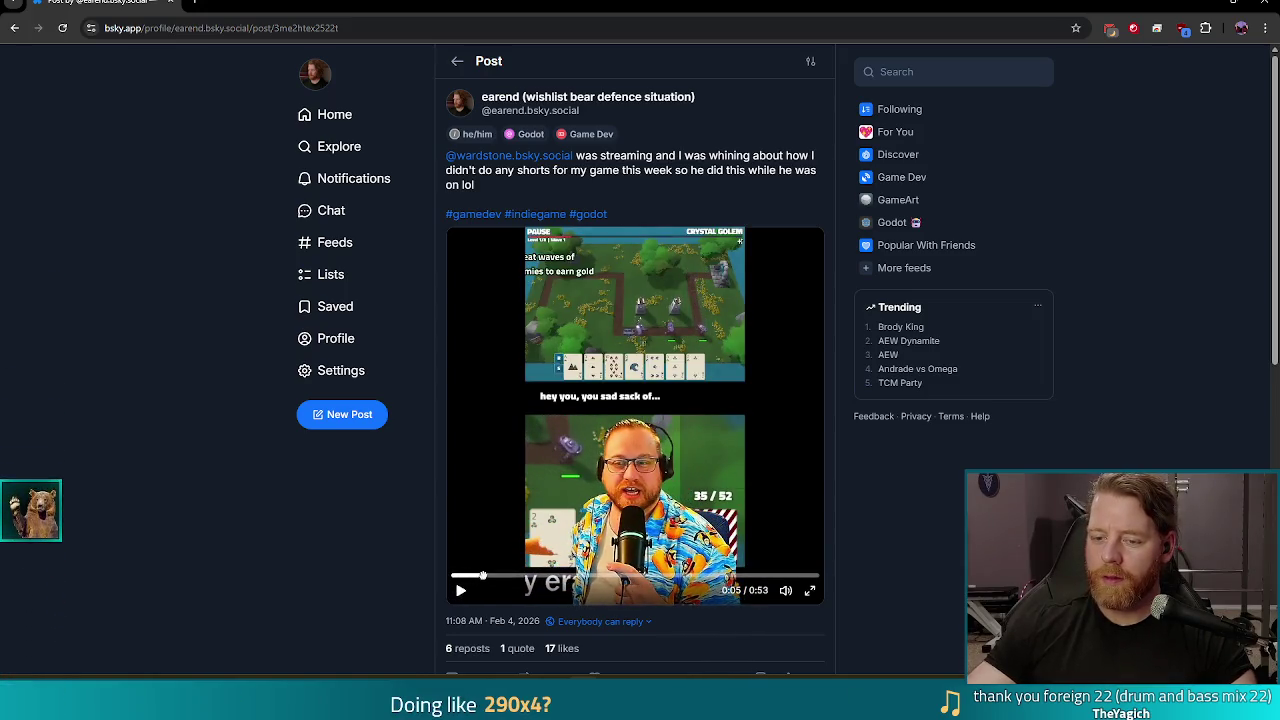
click(810, 592)
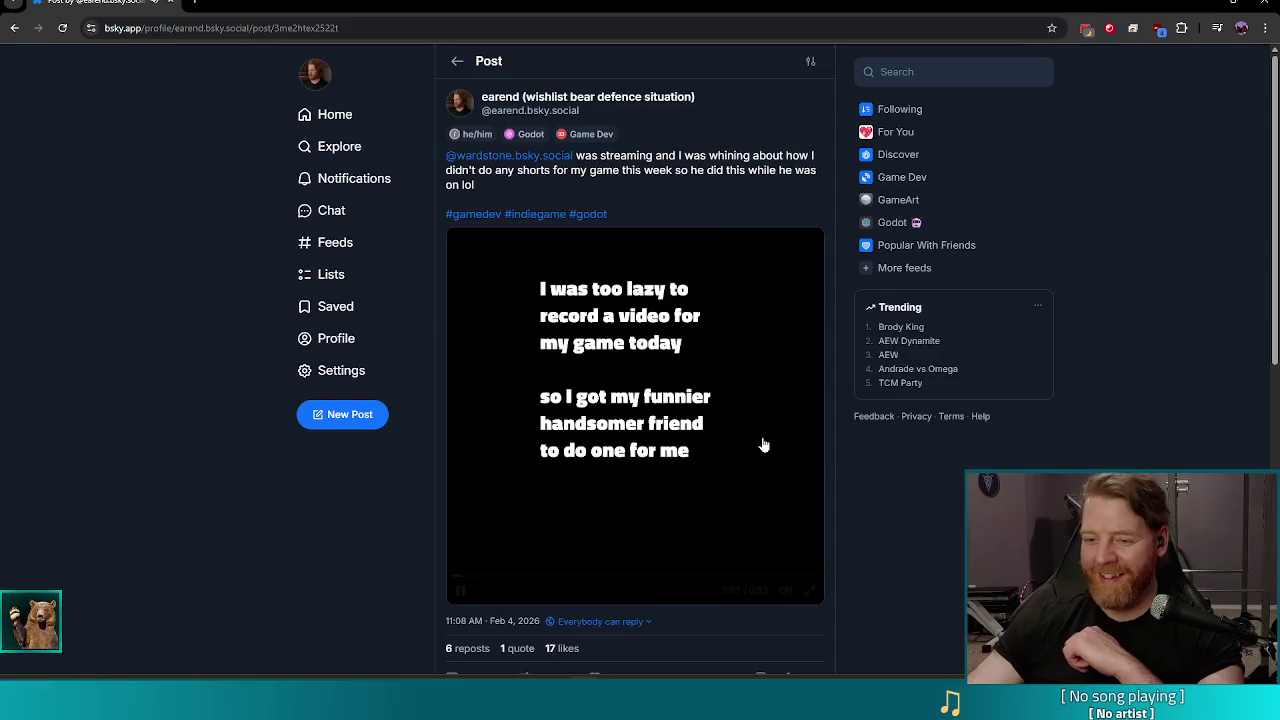
click(668, 392)
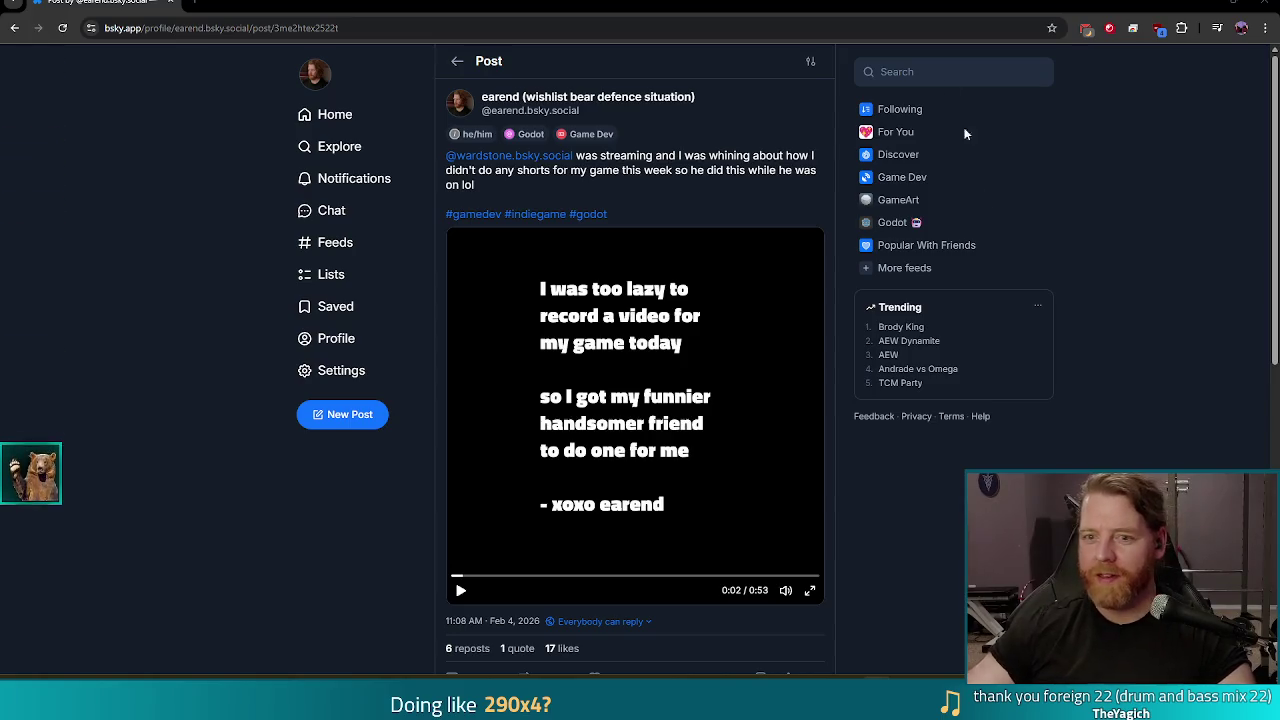
key(alt+Tab)
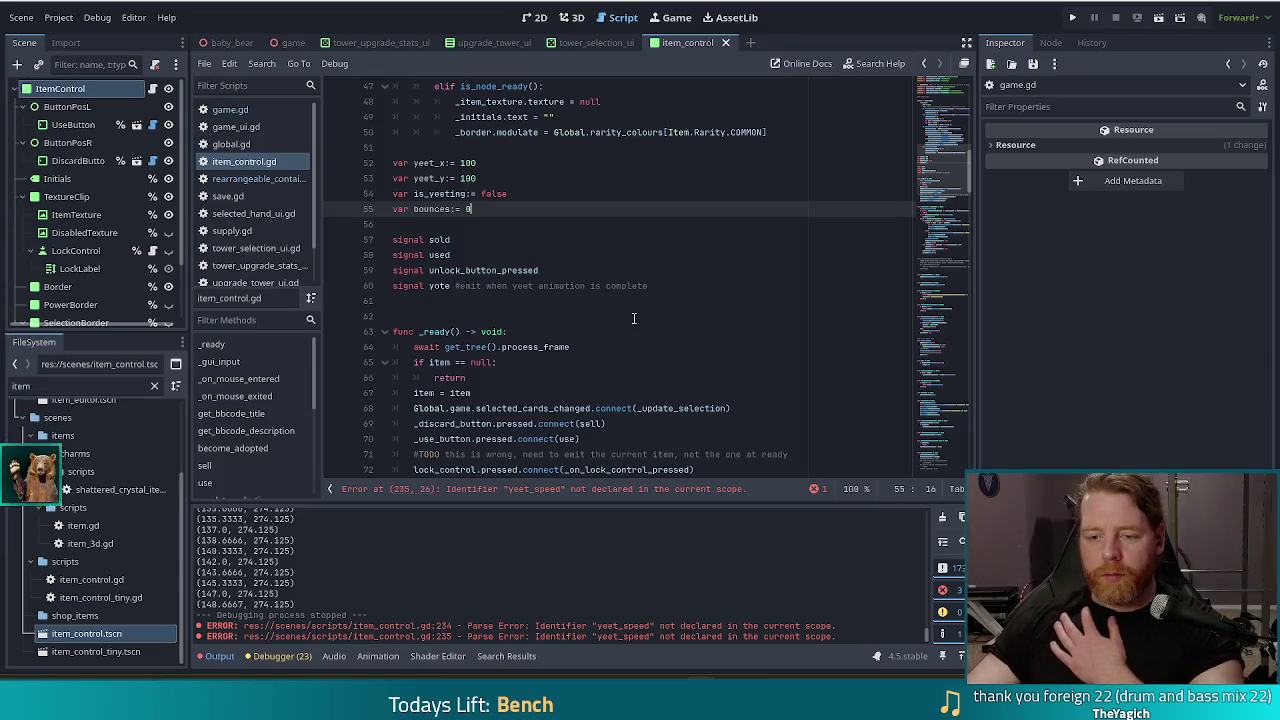
scroll(633, 318, down, 8)
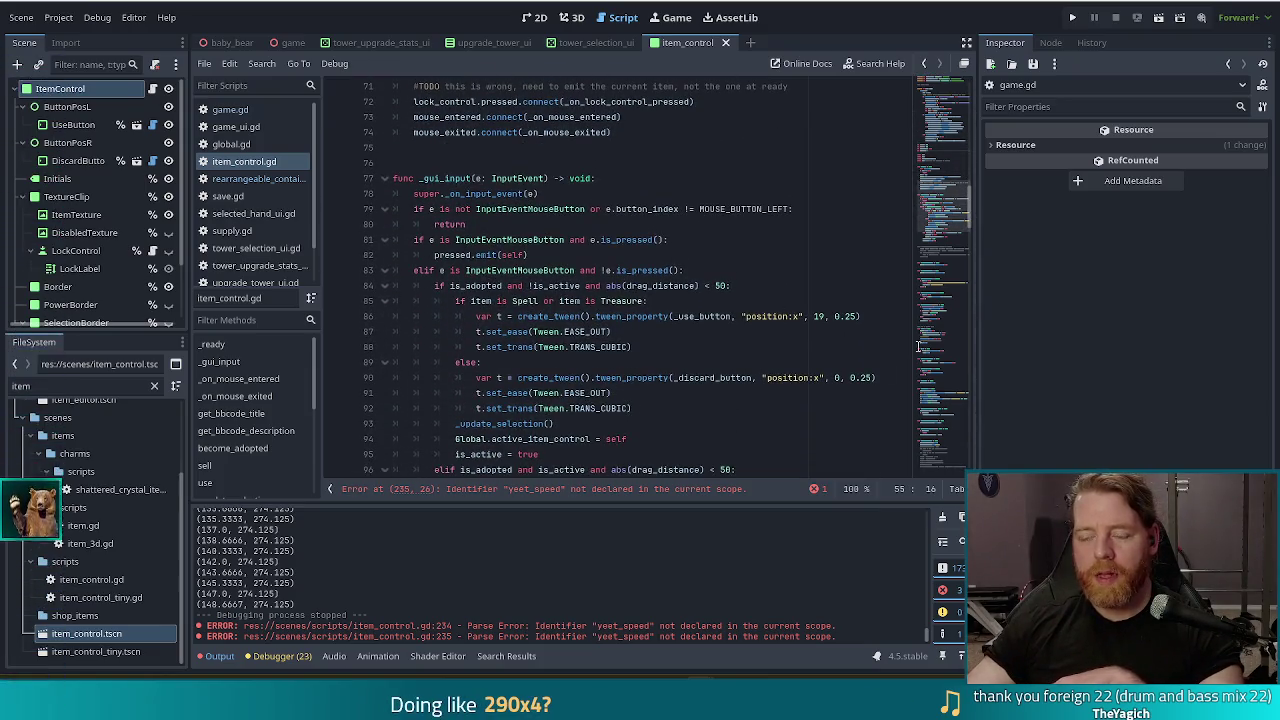
click(56, 19)
click(76, 36)
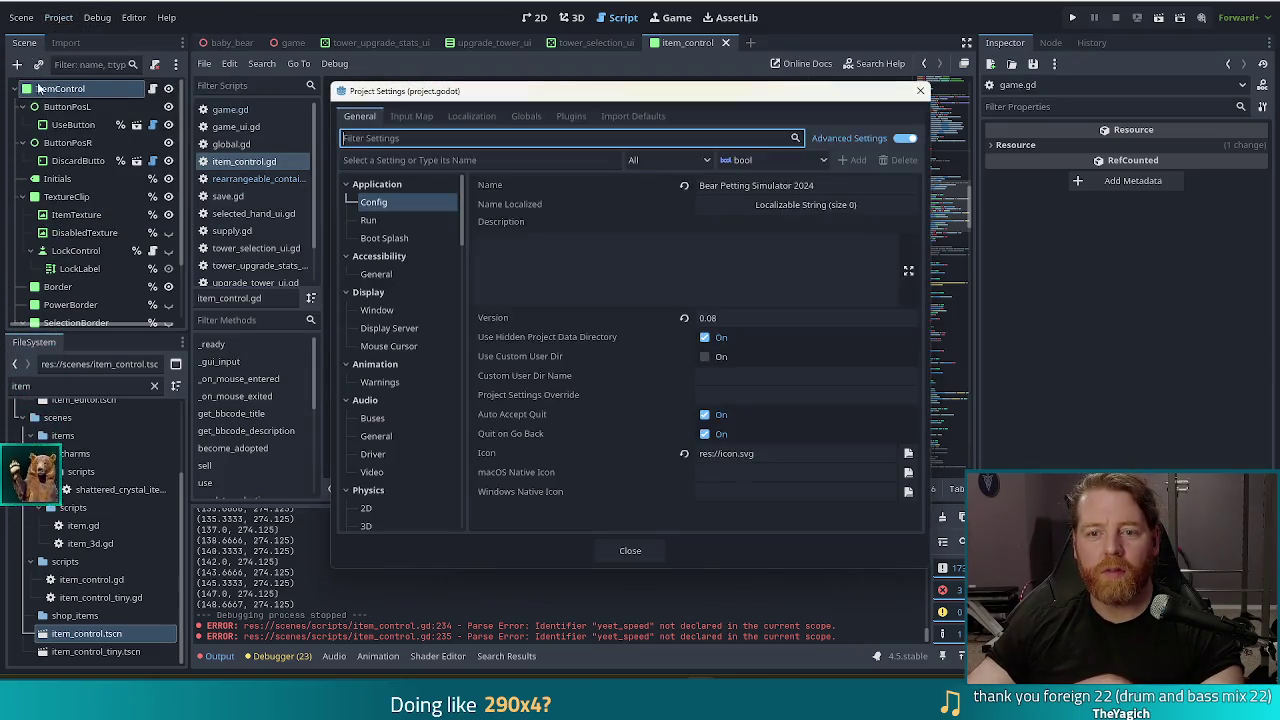
click(370, 311)
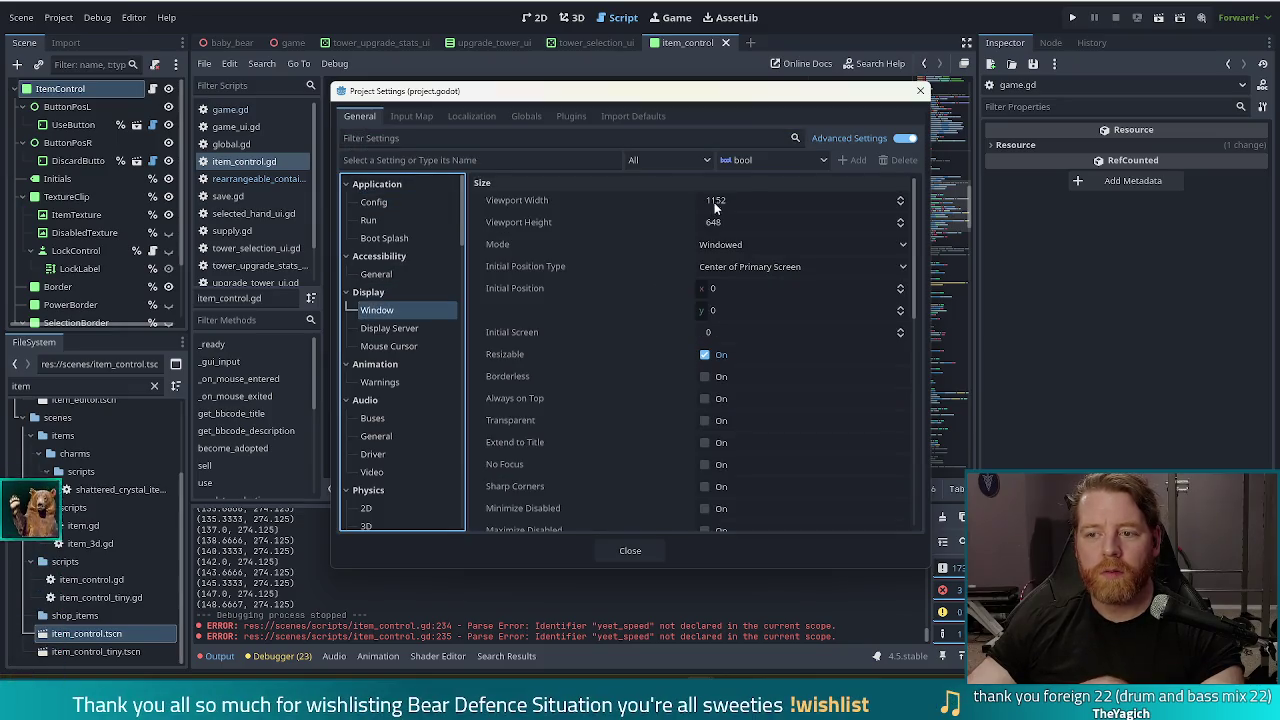
click(917, 91)
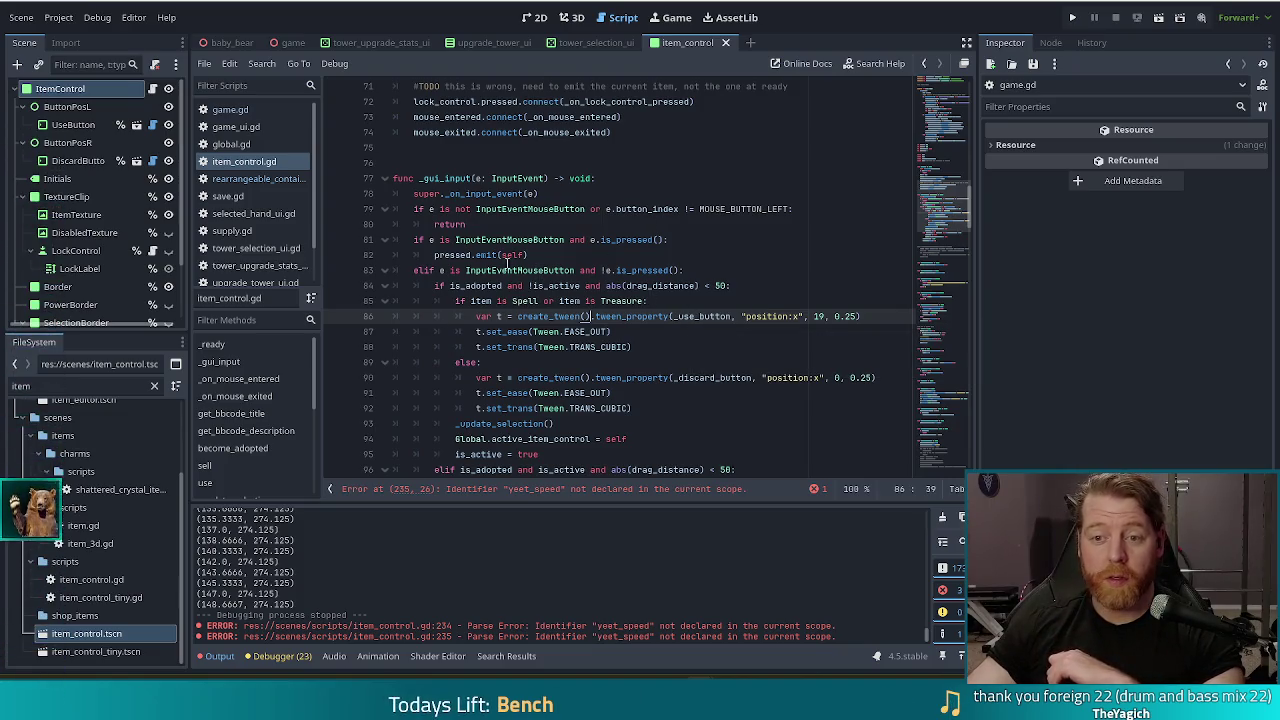
Step: In _physics_process, replace the undeclared yeet_speed with yeet_x in the x-position update
scroll(600, 300, down, 5)
scroll(262, 416, down, 3)
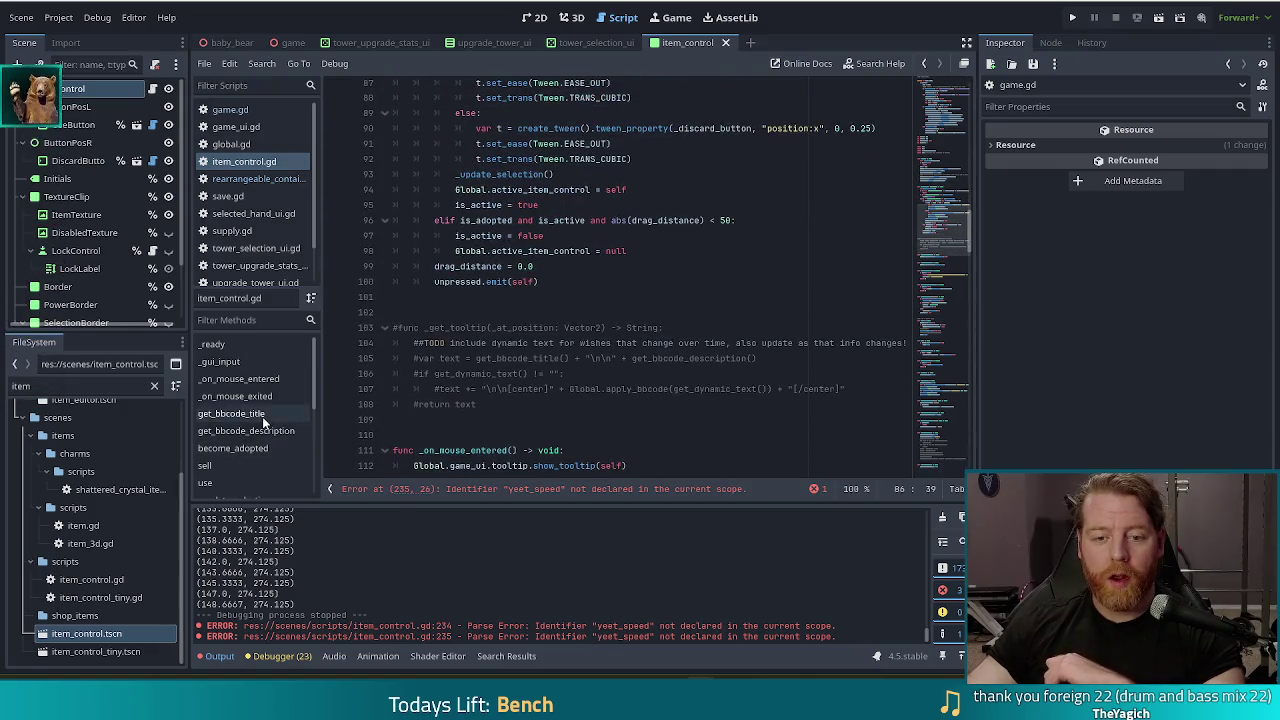
scroll(262, 416, down, 3)
click(231, 470)
click(557, 331)
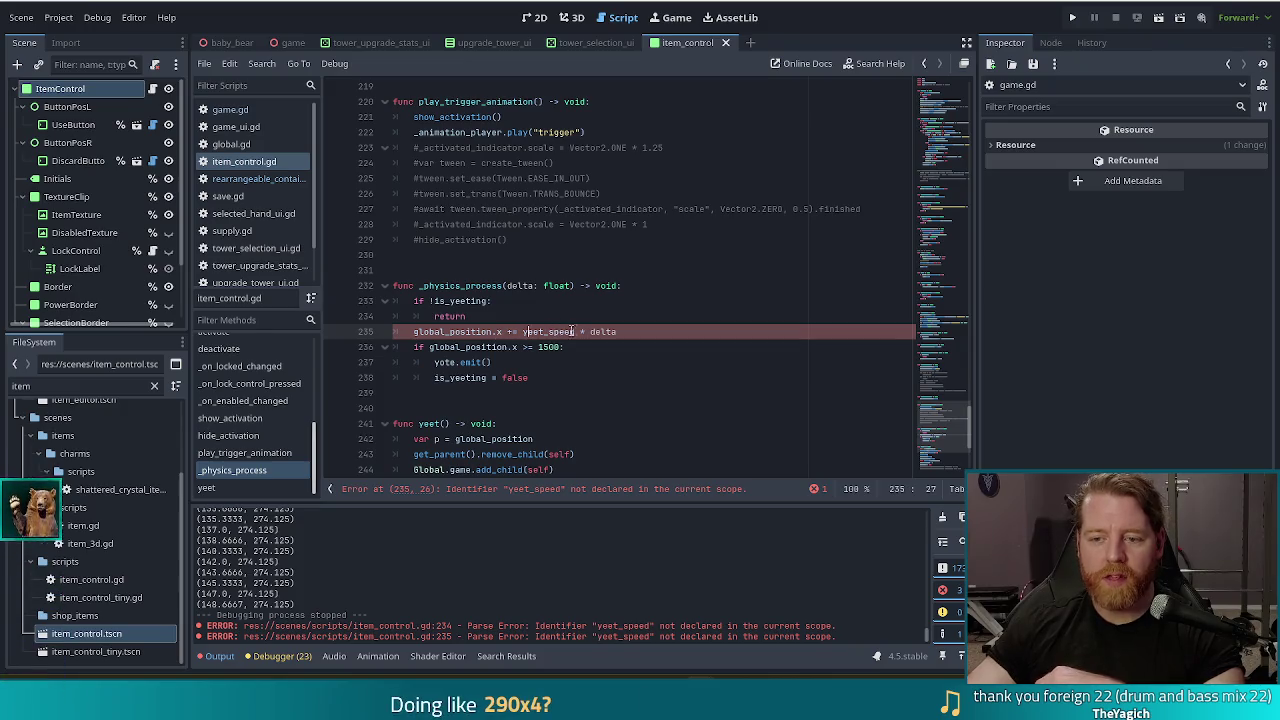
key(BackSpace)
key(BackSpace)
key(BackSpace)
text(x)
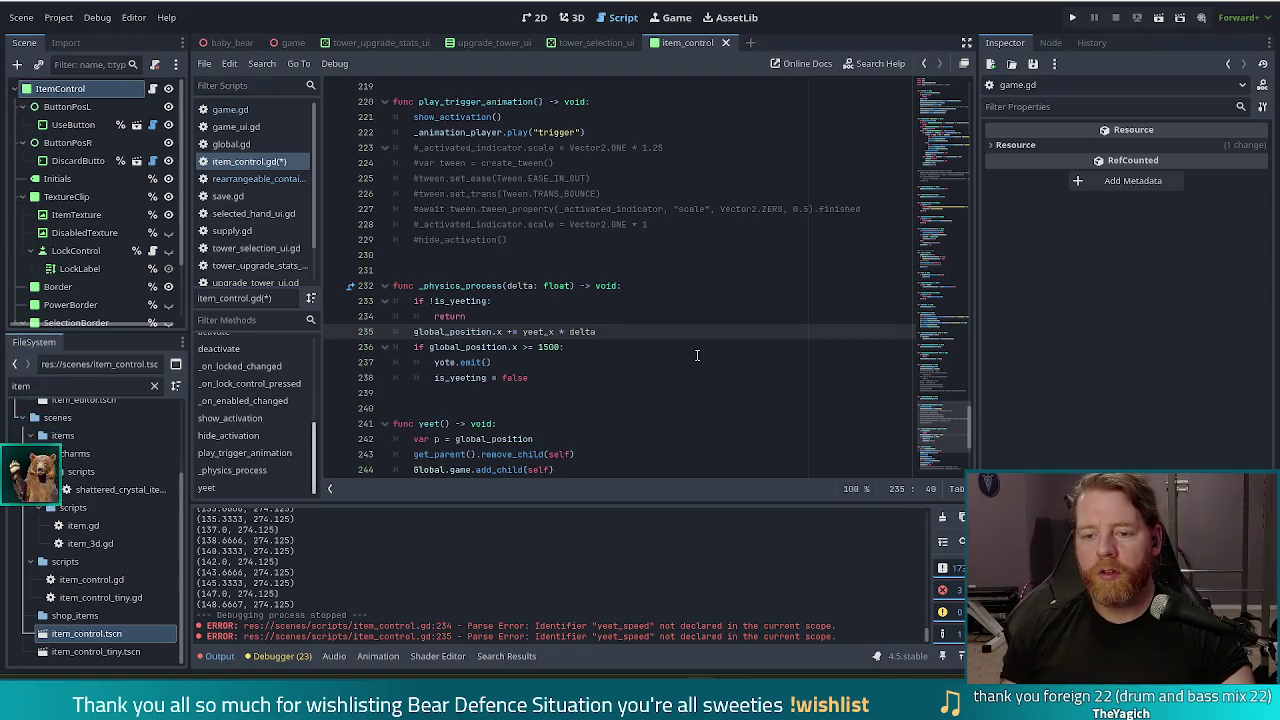
Step: Add 'if global_position.x > 1152 or global_position.x < 0: bounces += 1' after the x update
key(Return)
text(if )
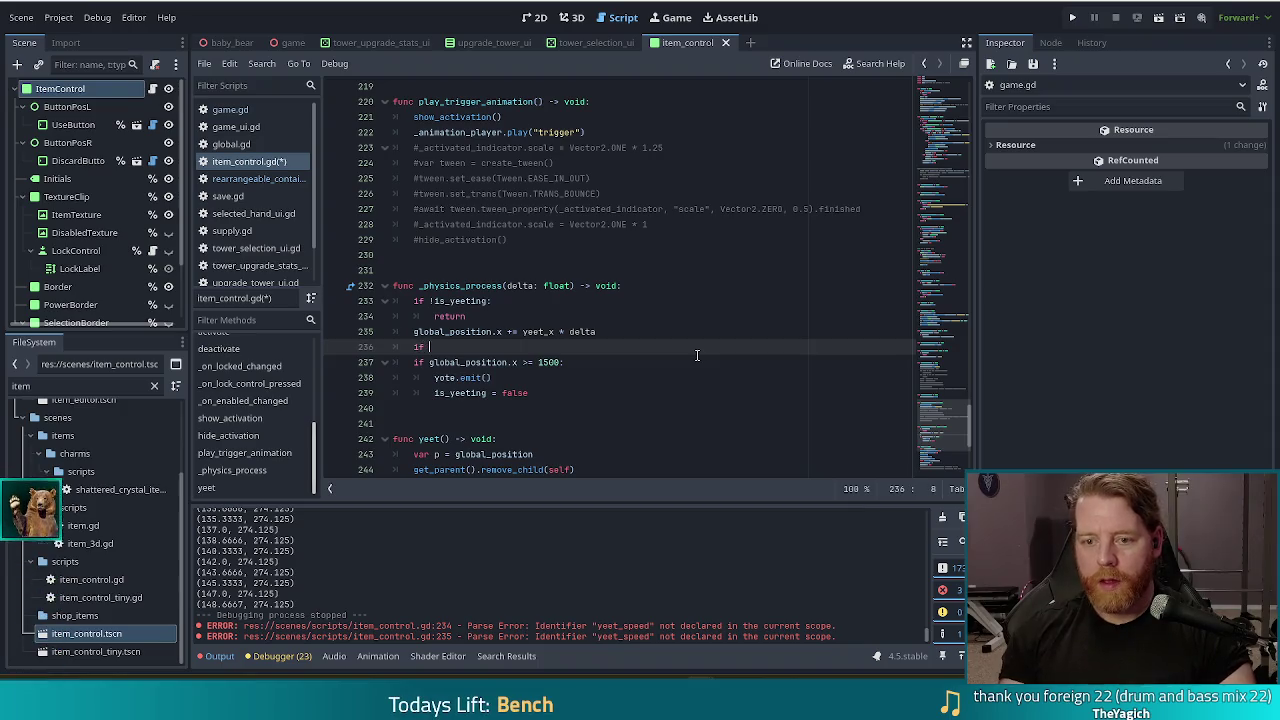
text(global_position.x)
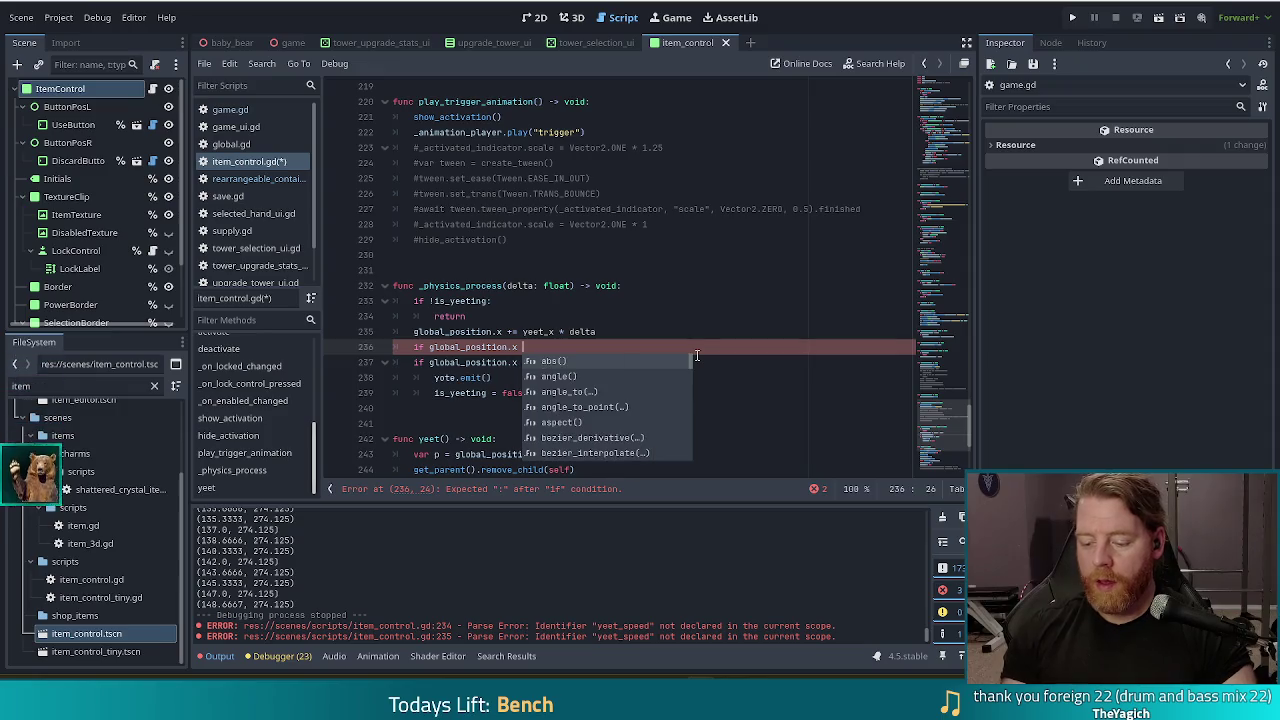
text( > 1152:)
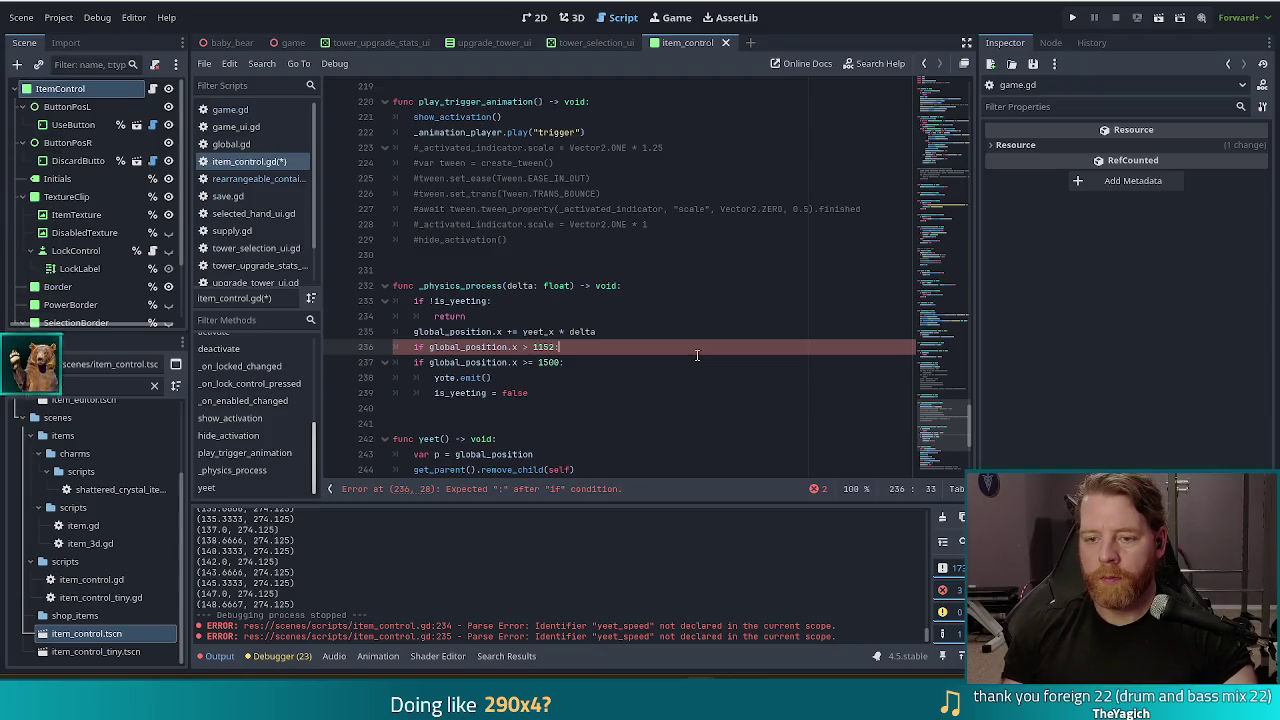
key(Return)
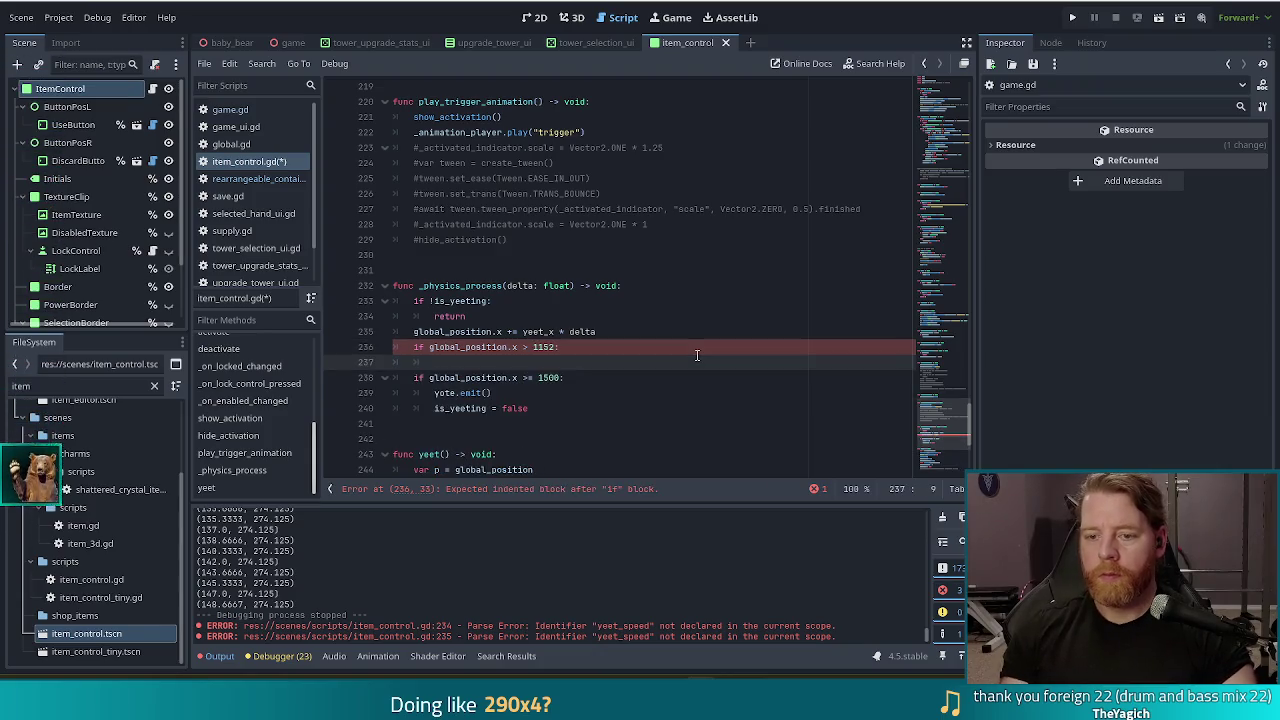
key(BackSpace)
text(bounc)
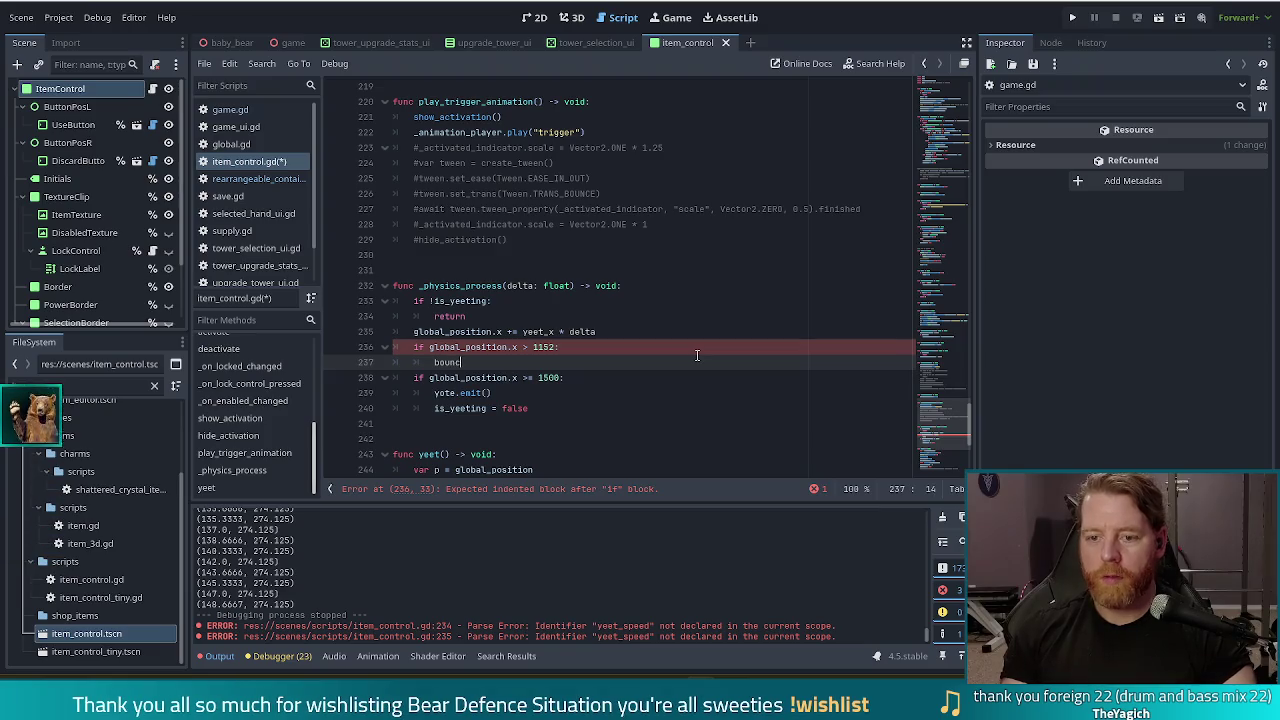
text(es += 1)
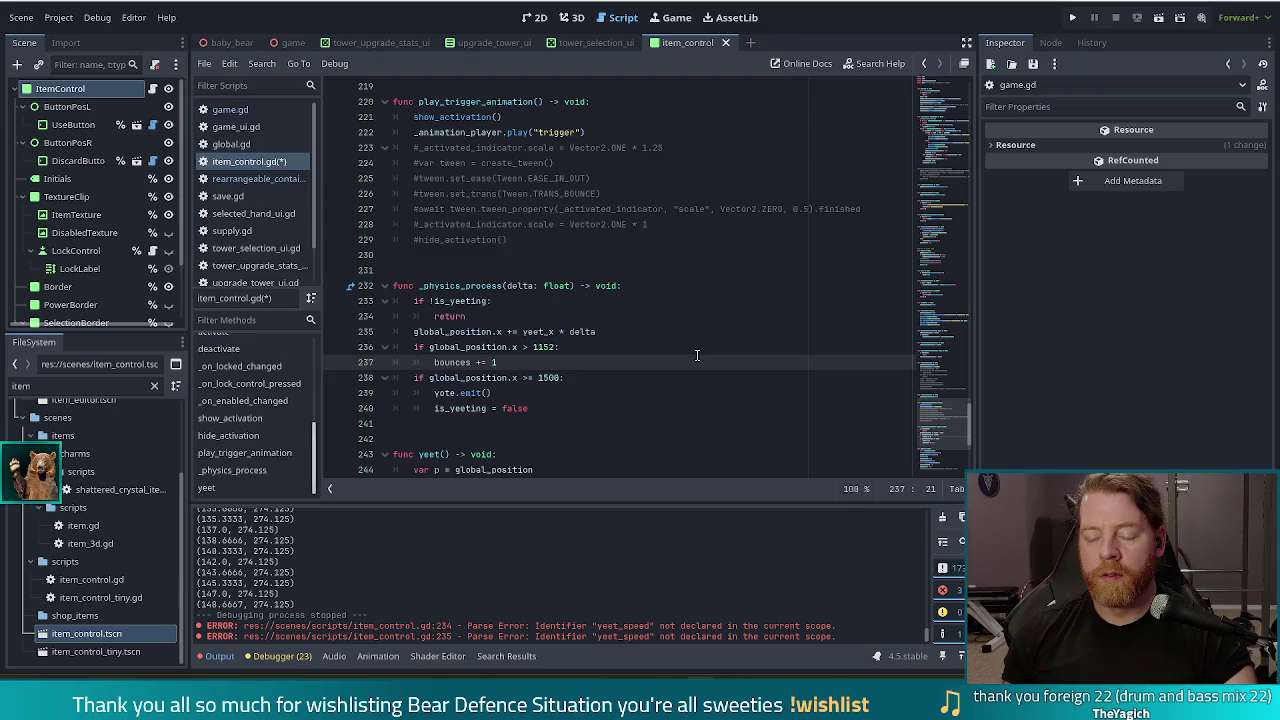
click(697, 354)
key(Left)
text(or glo)
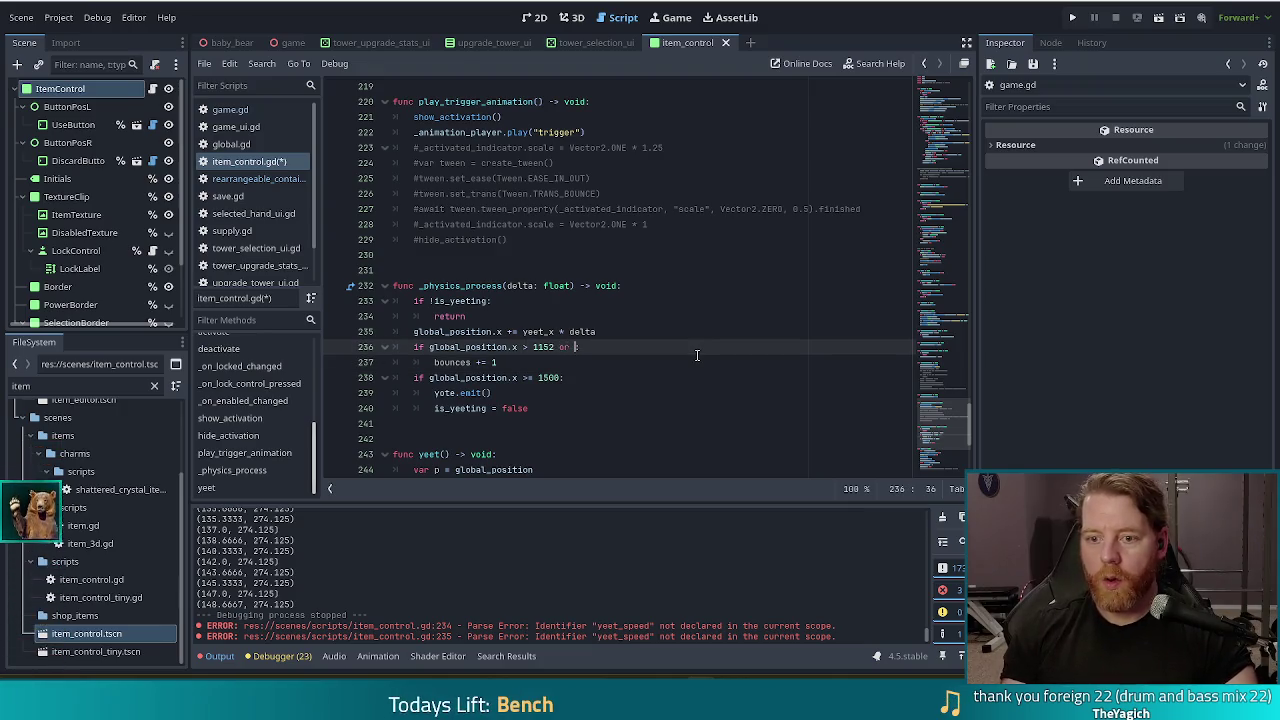
text(bal_position.x < 0:)
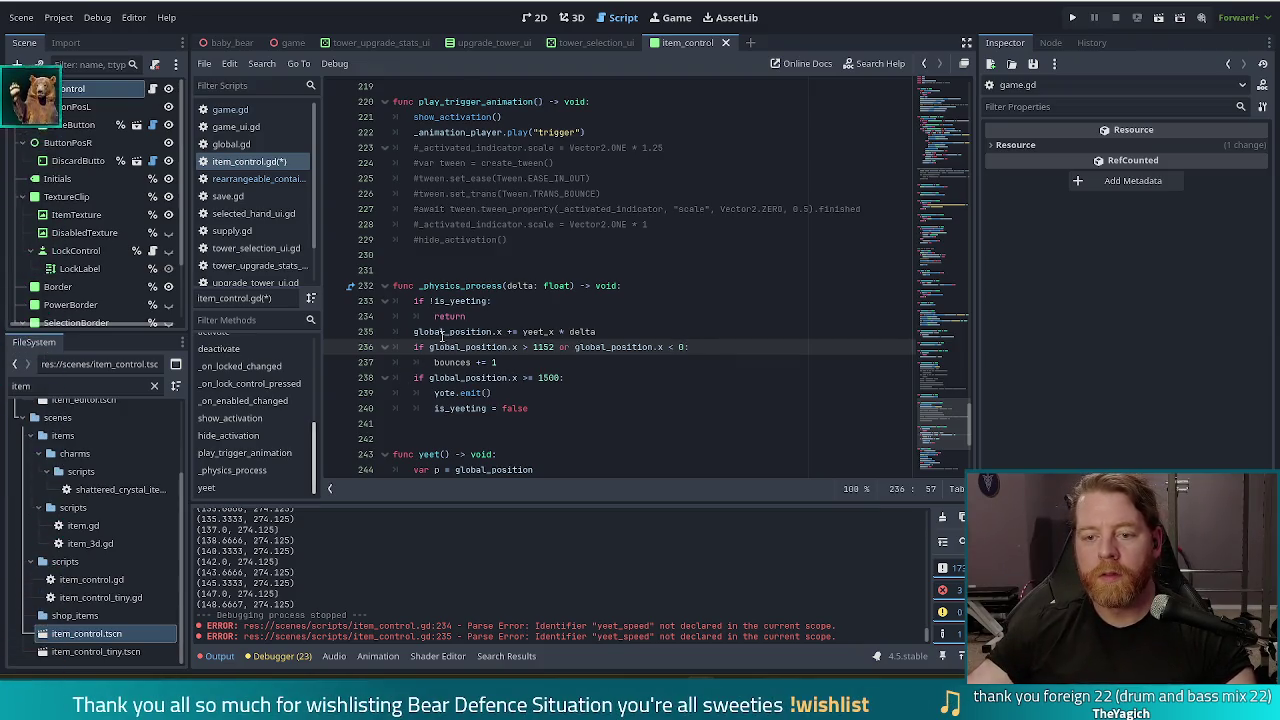
Step: Change the stop-yeeting condition to 'if bounces >= 4:'
click(576, 377)
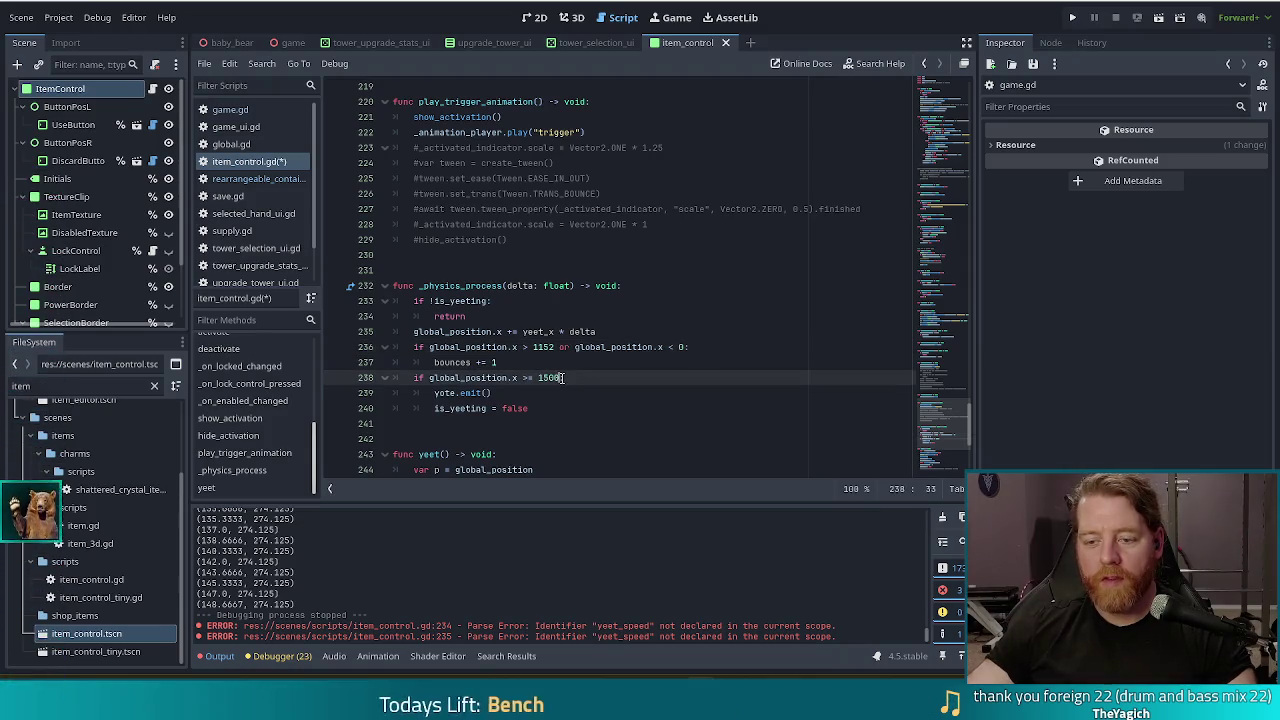
shift+click(415, 378)
shift+click(426, 378)
text(bounces >= :)
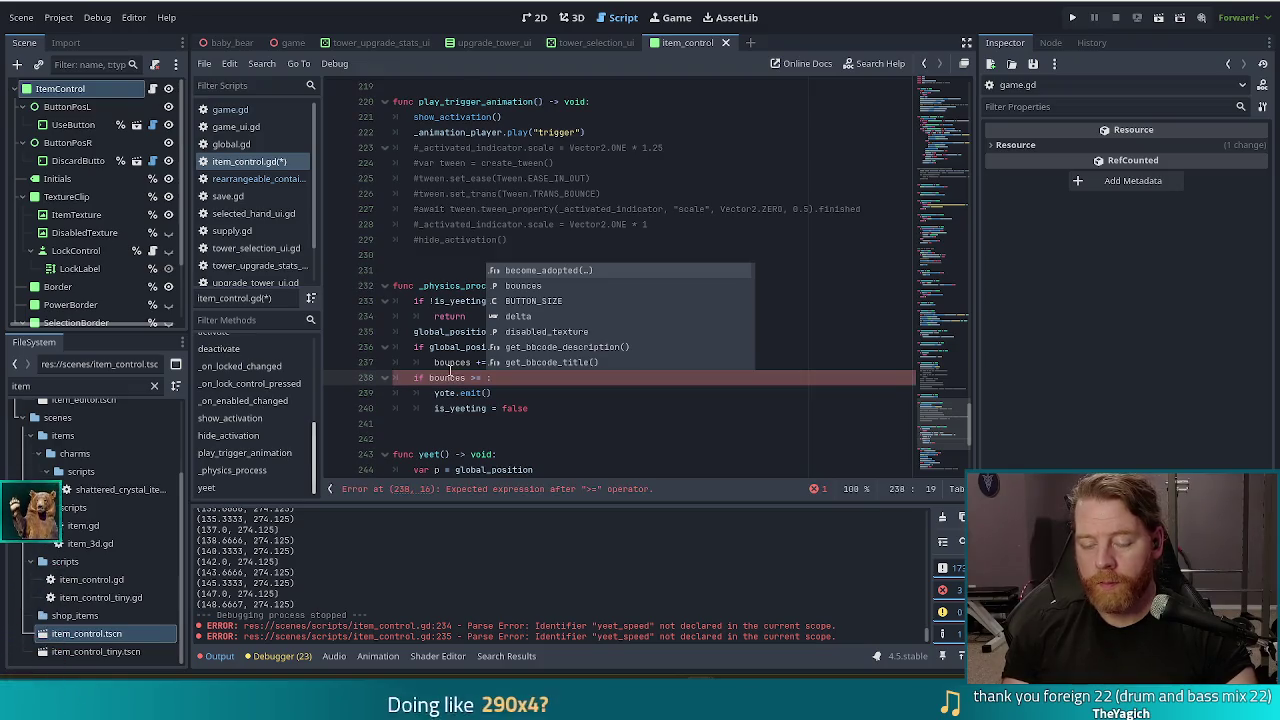
text(4)
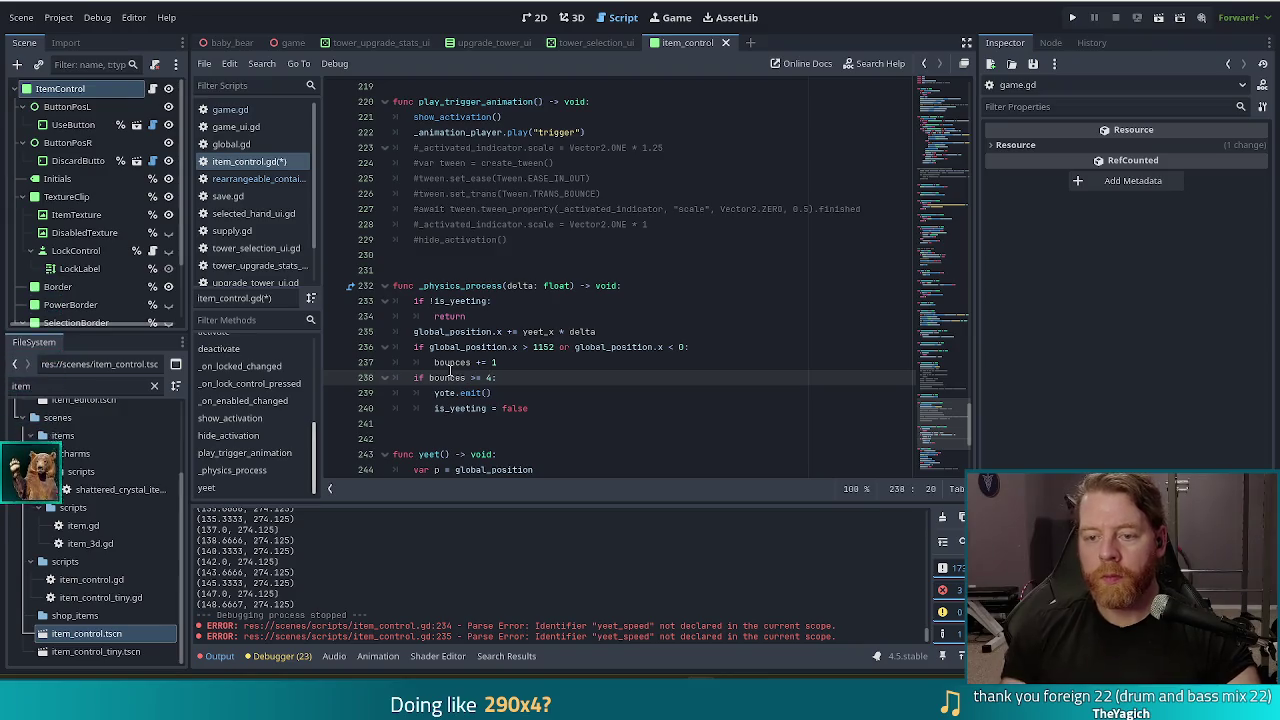
click(555, 408)
click(521, 363)
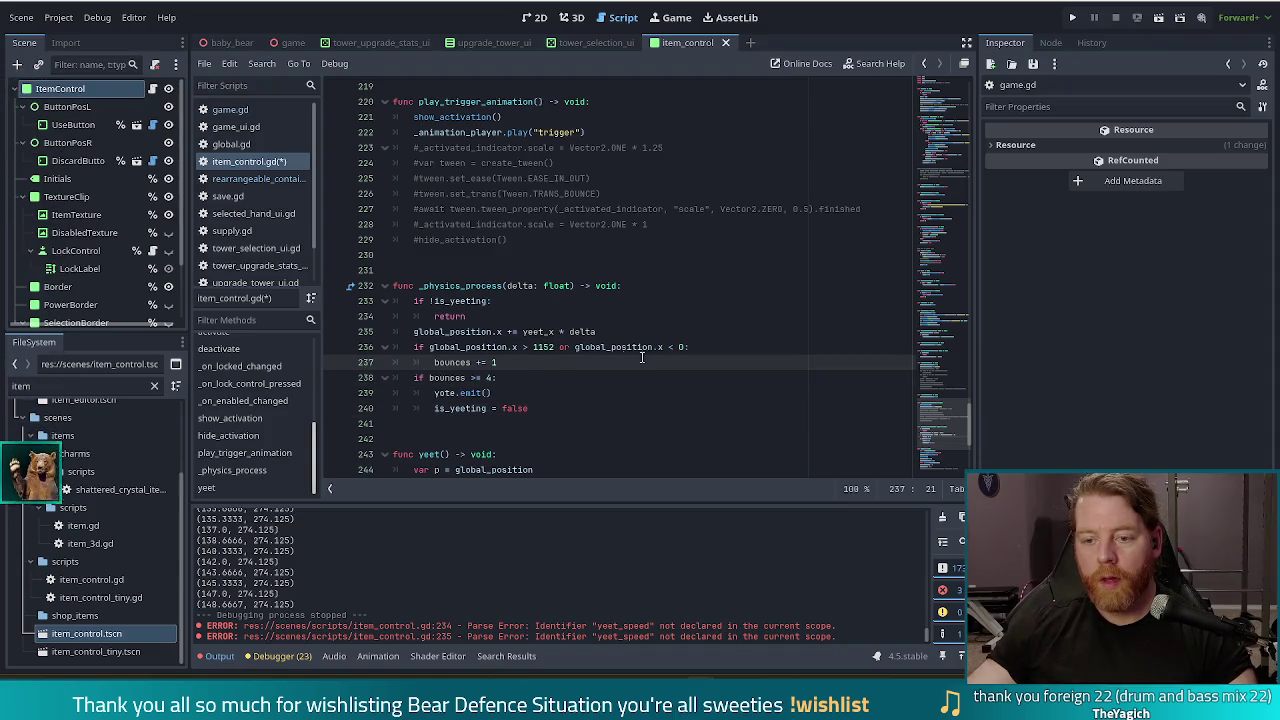
Step: Duplicate the edge check as 'global_position.y > 650 or global_position.y < 0' and save
drag(575, 357, 626, 332)
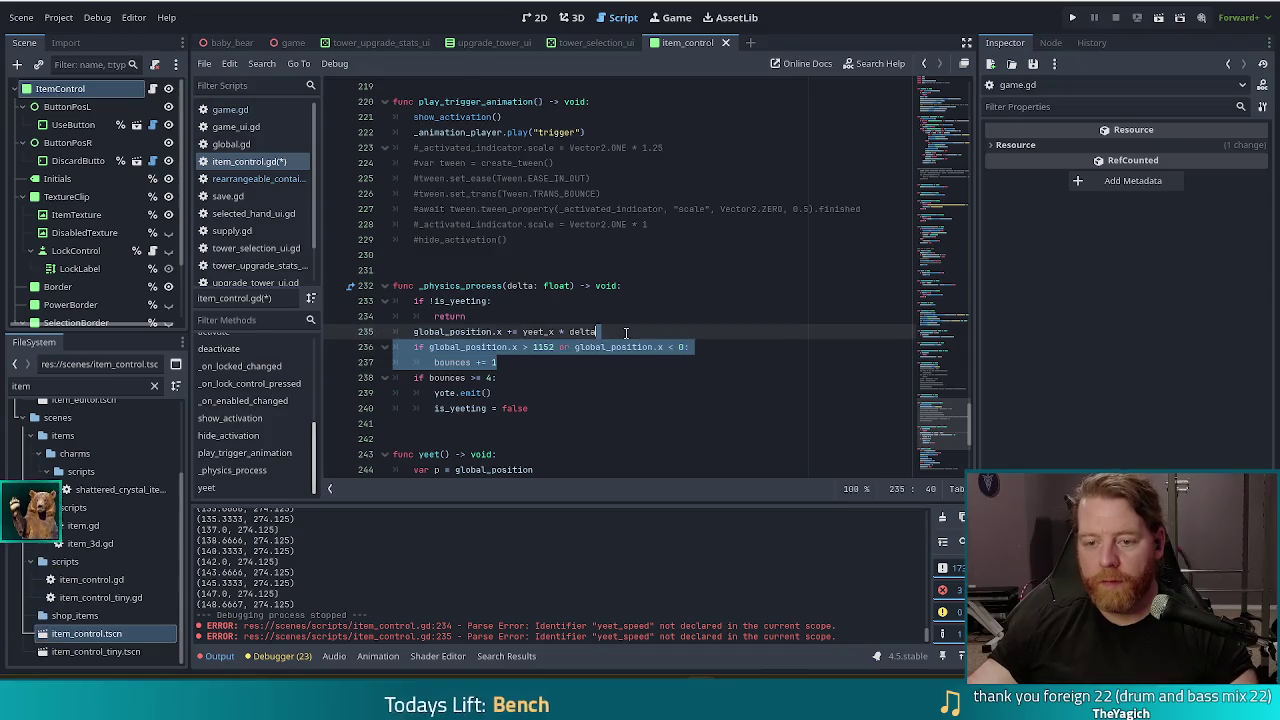
key(ctrl+shift+d)
click(522, 377)
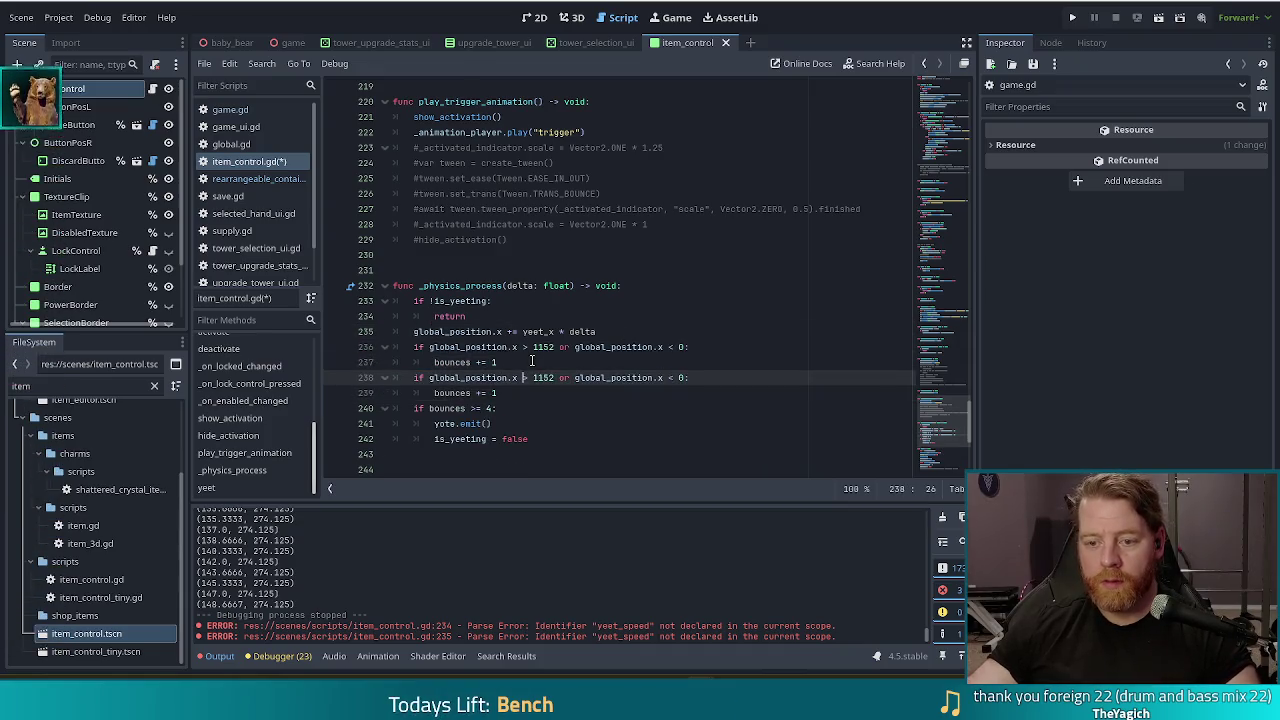
key(BackSpace)
text(y)
click(661, 378)
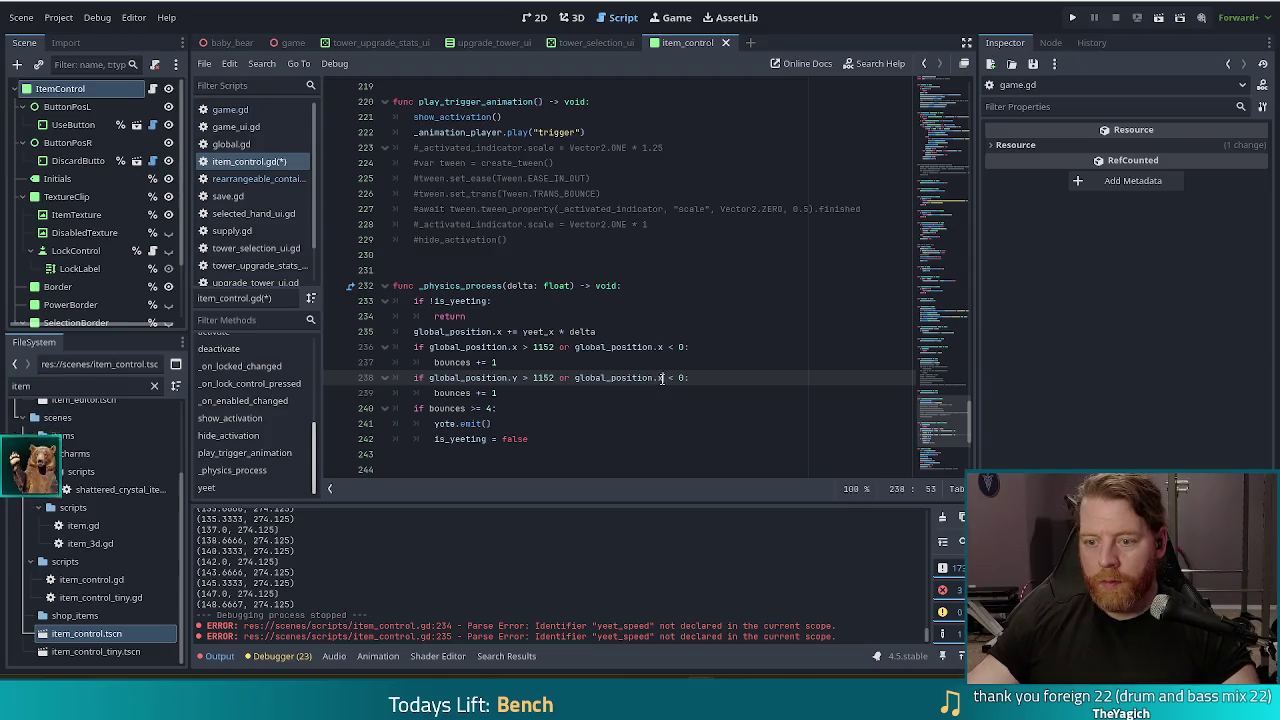
text(y)
double_click(548, 378)
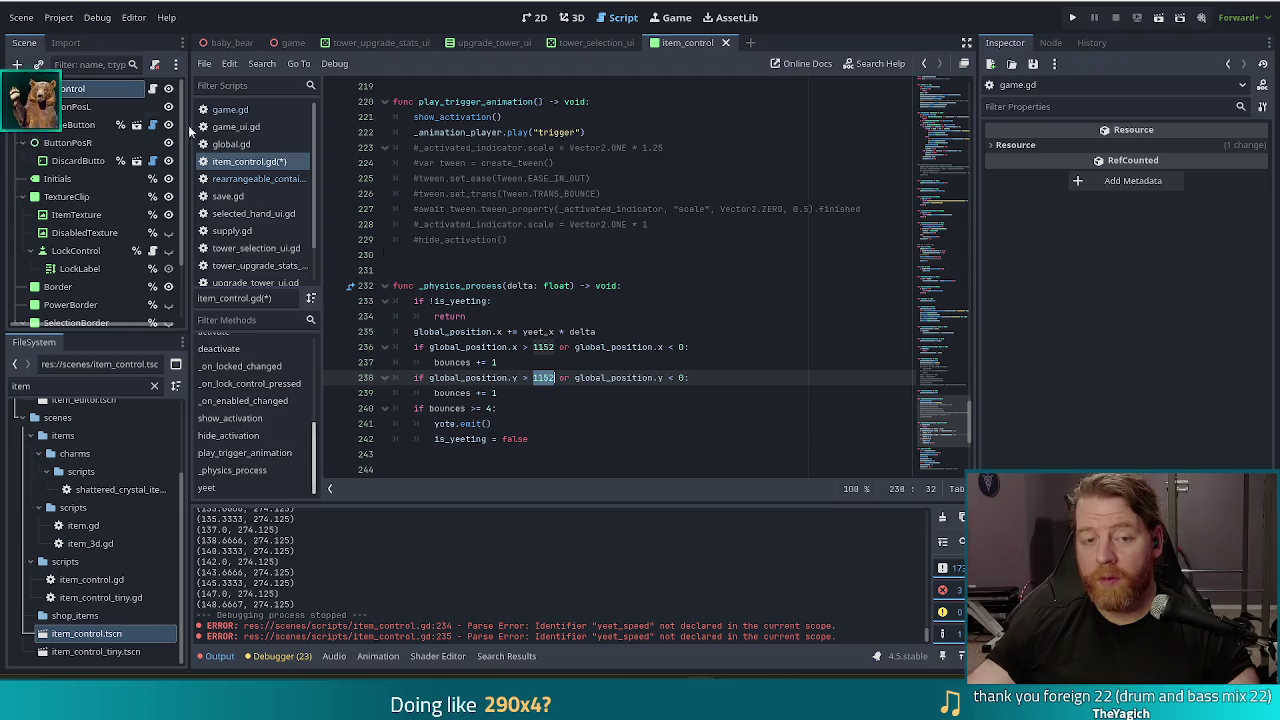
text(65)
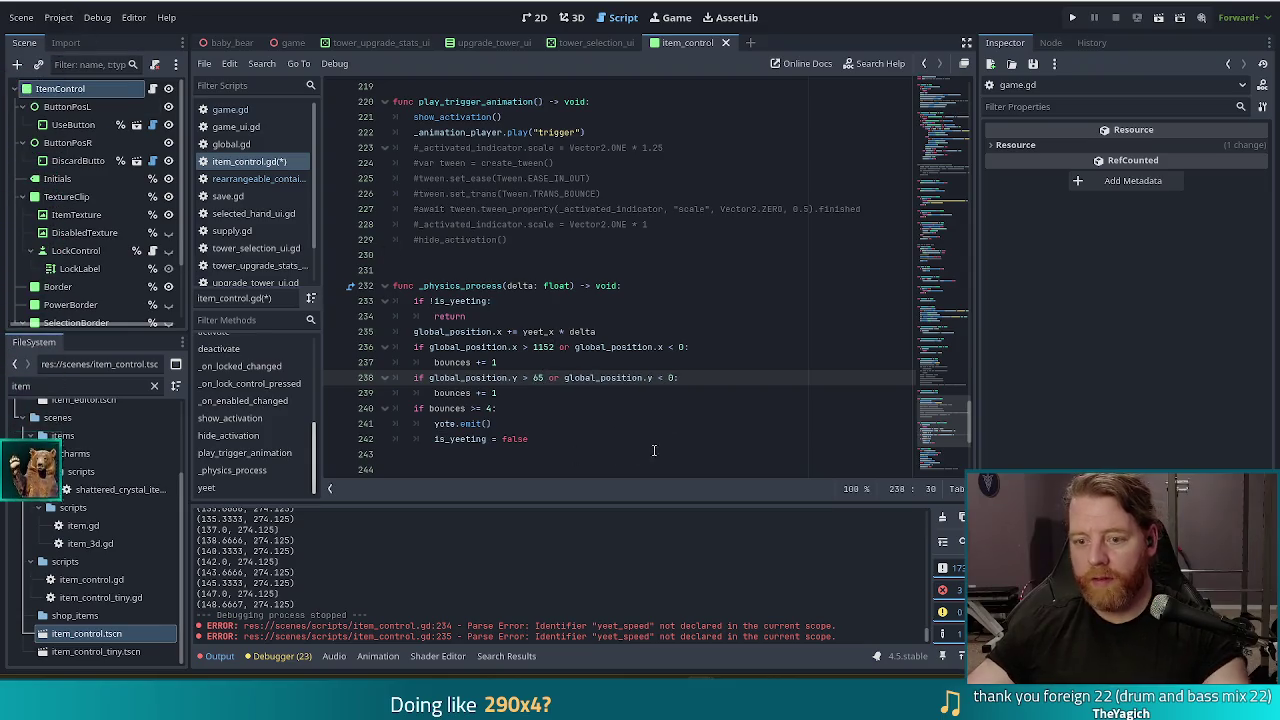
text(0)
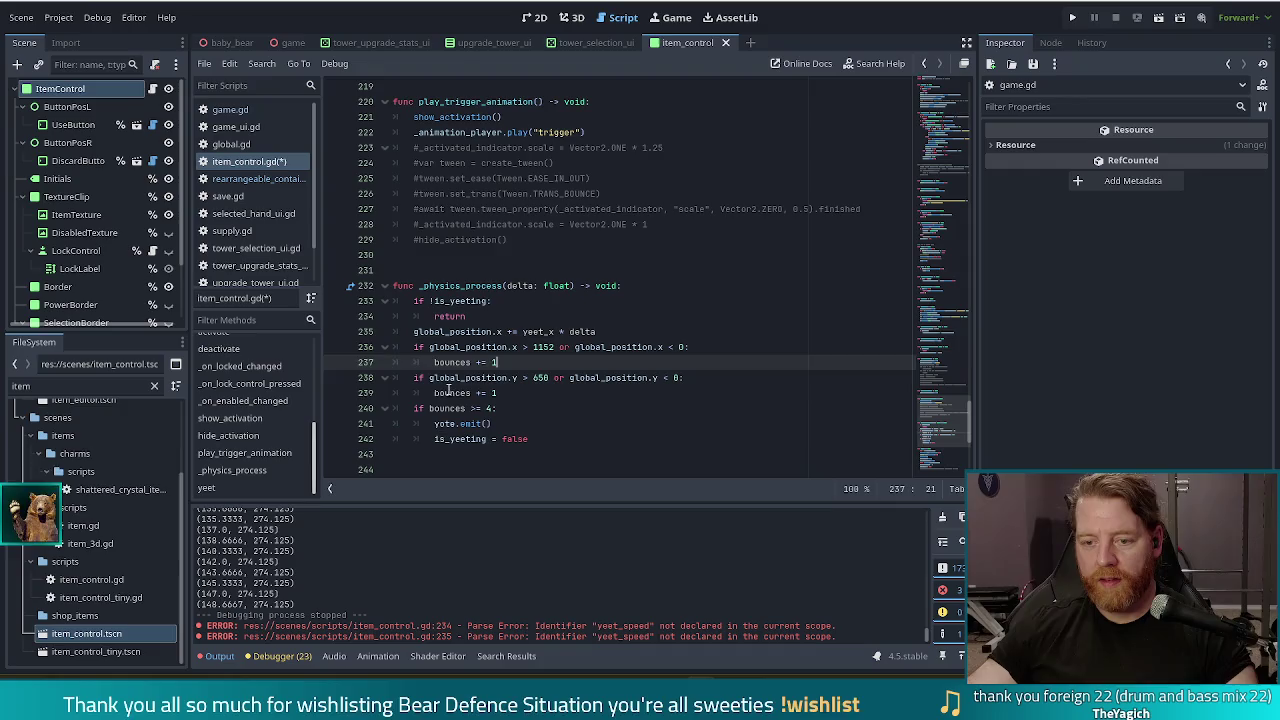
click(566, 393)
key(ctrl+s)
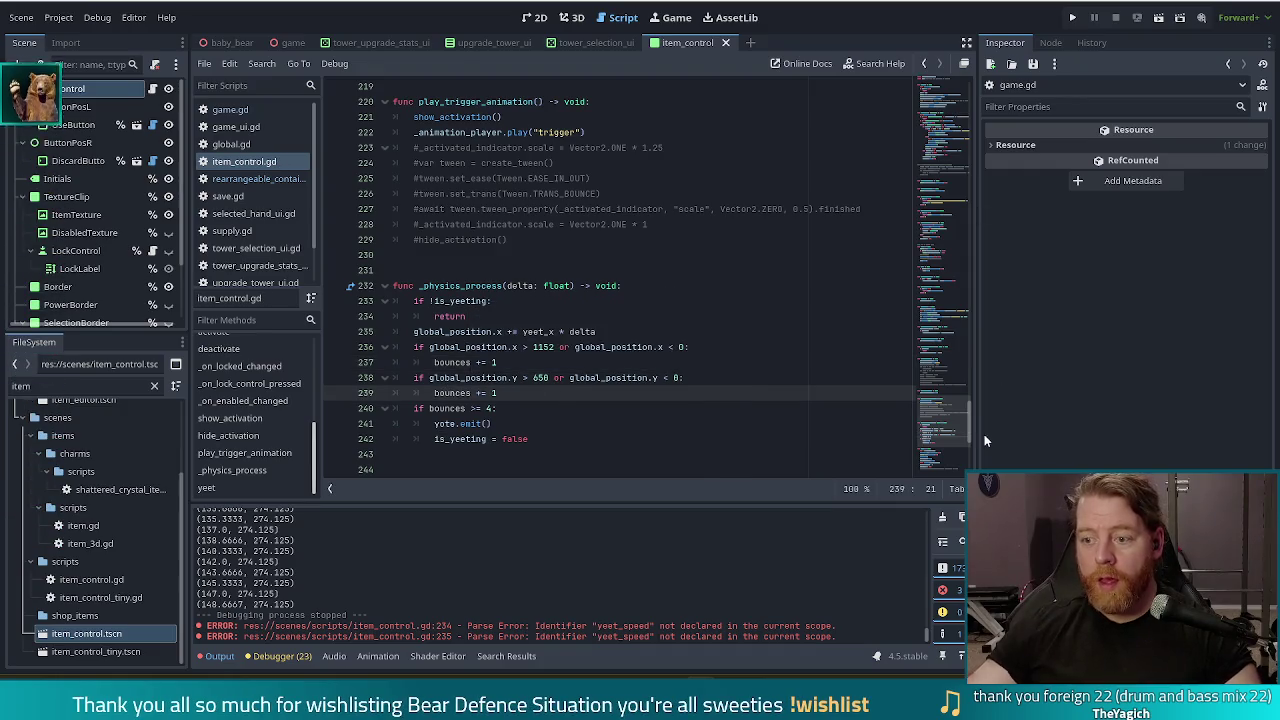
Step: Duplicate the x-position update line into a global_position.y update line
scroll(765, 364, down, 5)
scroll(765, 364, up, 2)
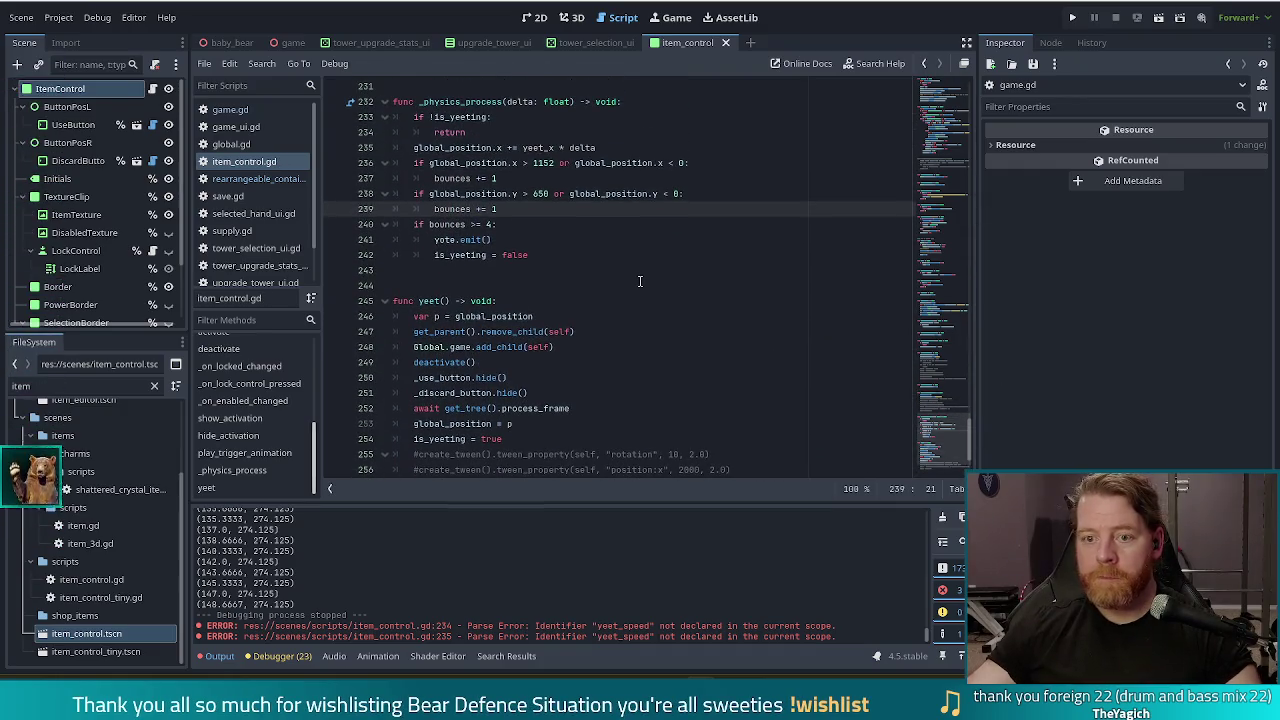
scroll(640, 282, up, 1)
drag(630, 194, 630, 179)
key(ctrl+c)
key(Right)
key(ctrl+v)
key(BackSpace)
text(y)
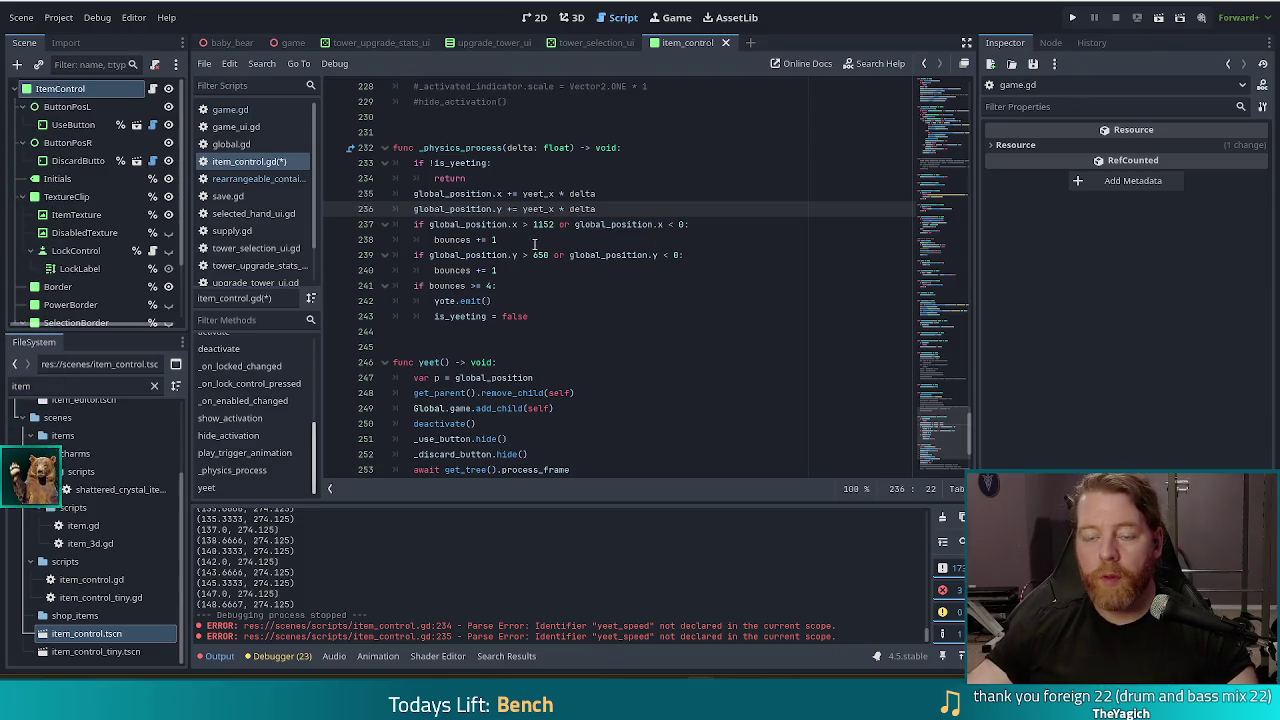
click(516, 240)
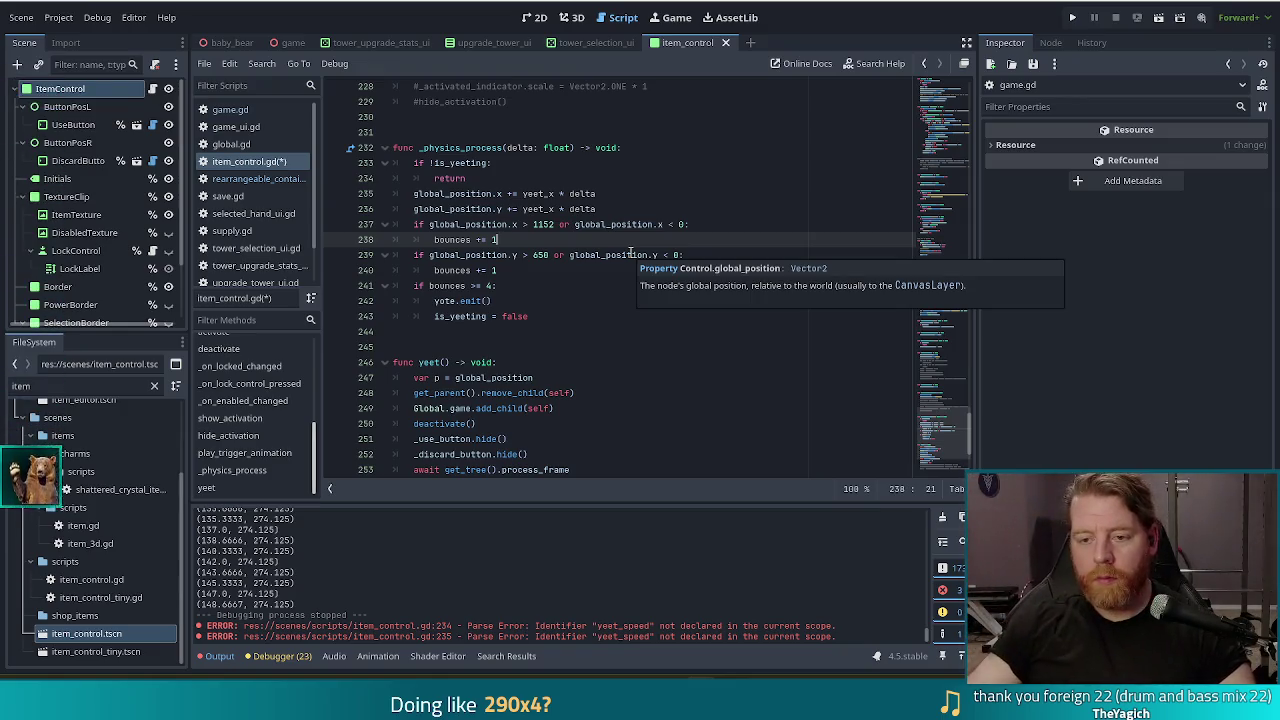
key(Return)
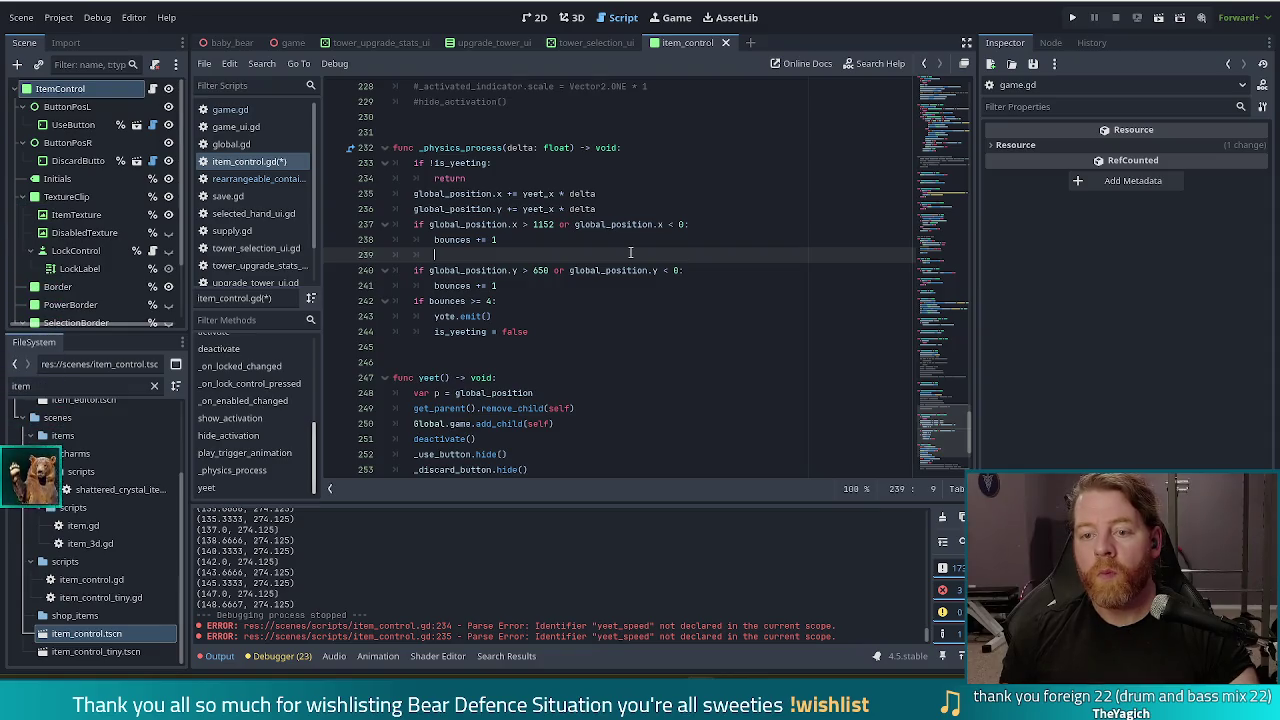
Step: Add 'yeet_x *= -1' under the horizontal bounce count and 'yeet_y *= -1' under the vertical one
text(glob)
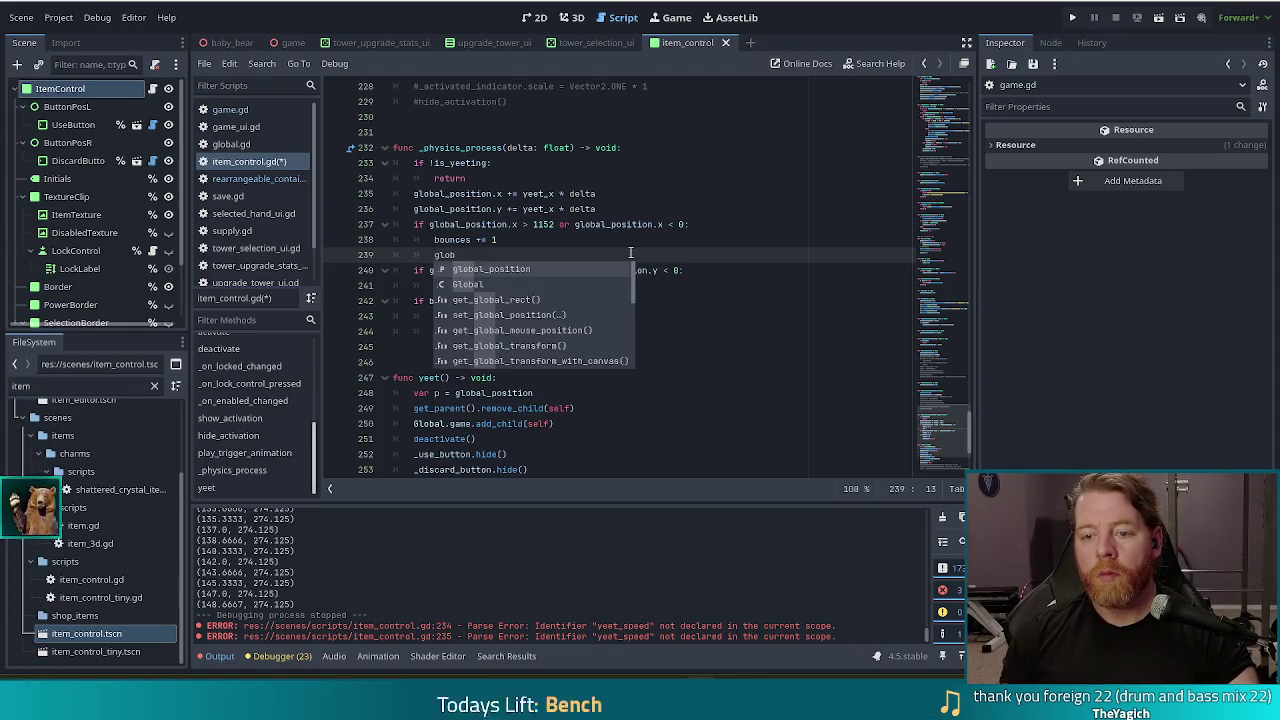
key(BackSpace)
key(BackSpace)
key(BackSpace)
text(yeet)
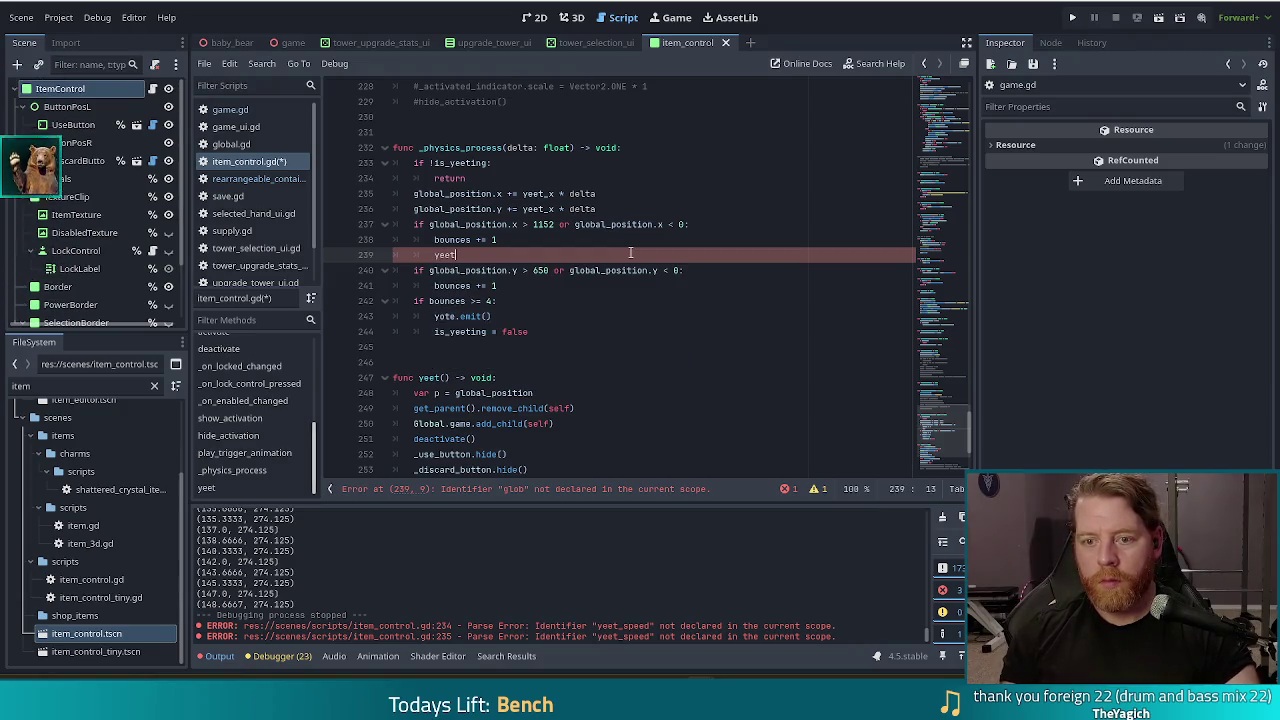
text(_x )
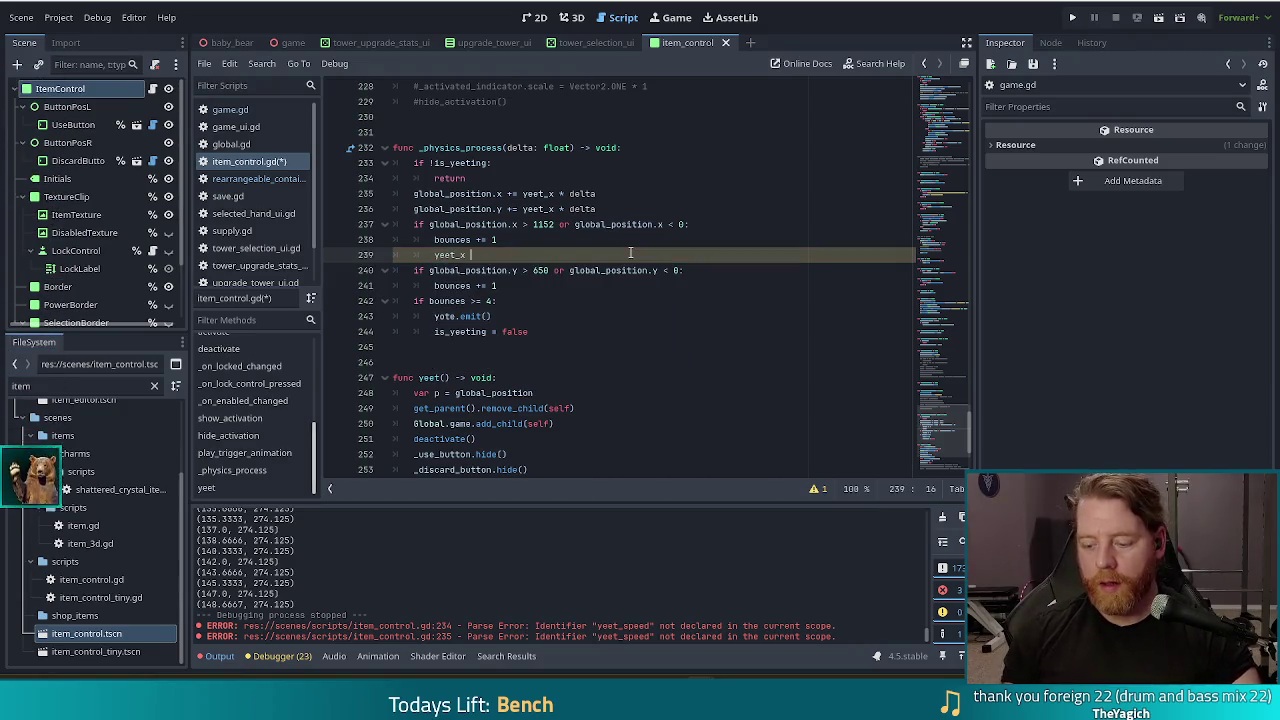
text(*= -1)
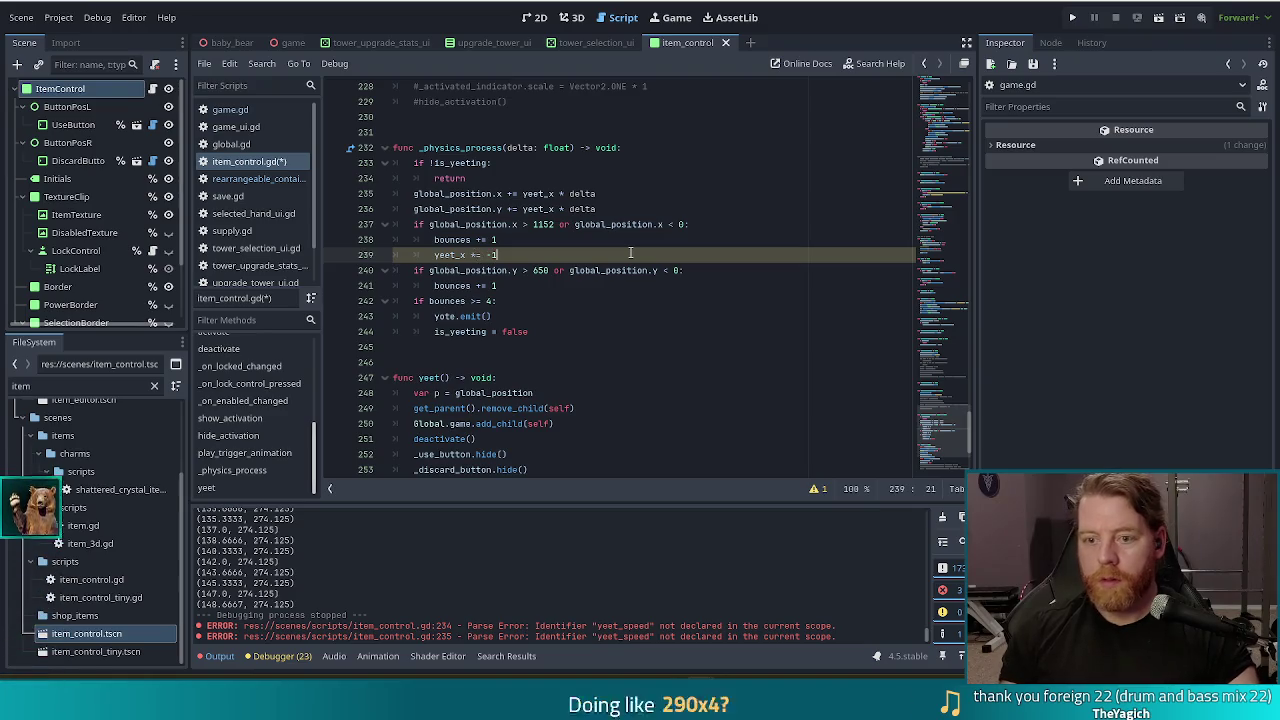
drag(503, 256, 510, 247)
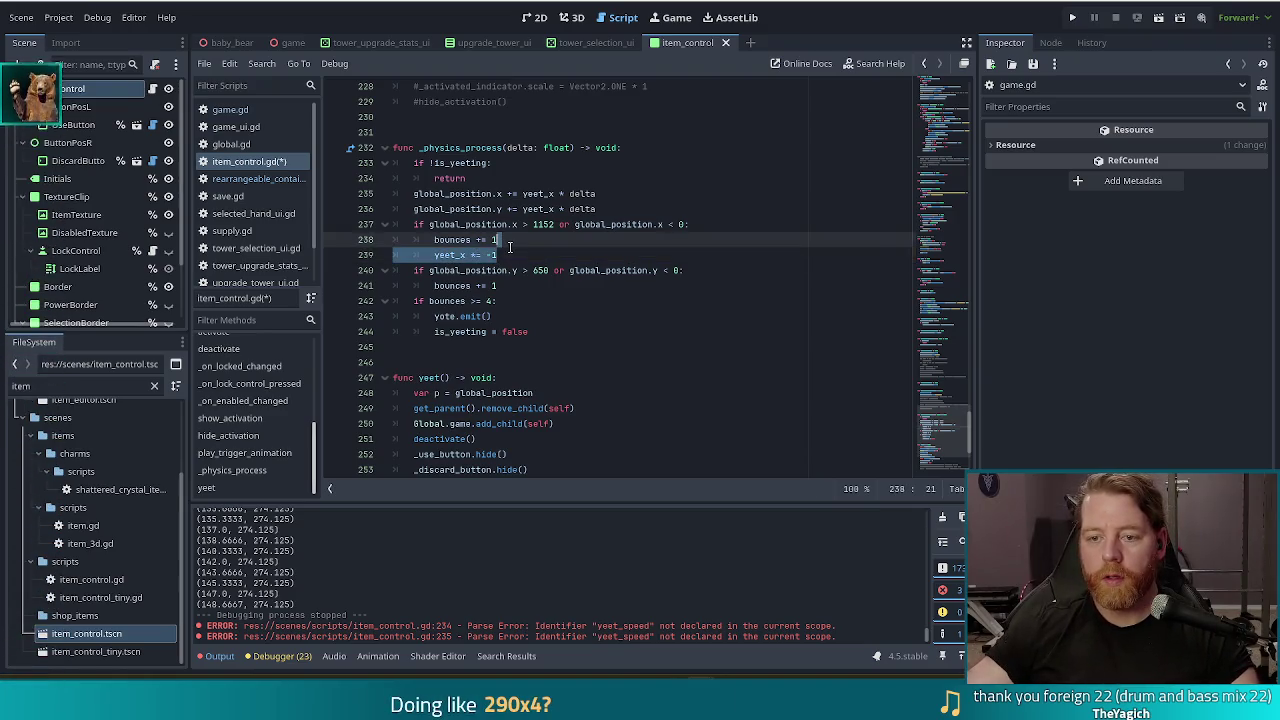
click(522, 288)
key(ctrl+v)
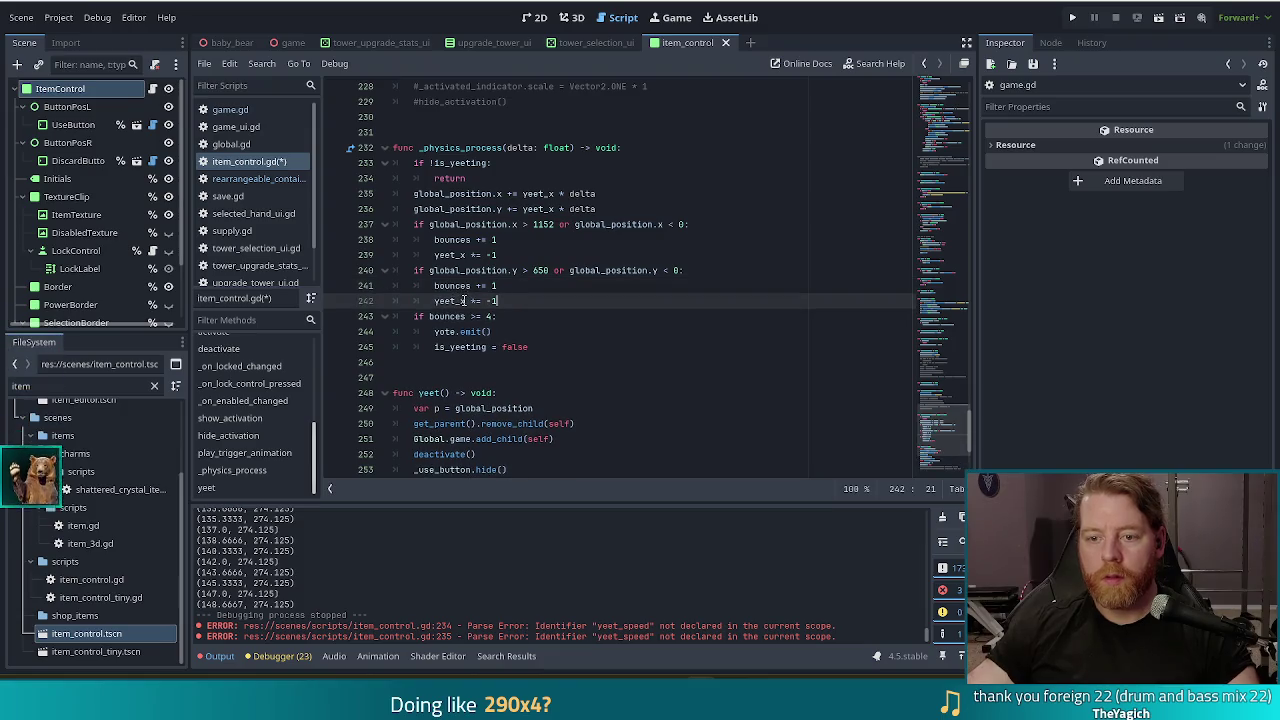
key(Delete)
text(y)
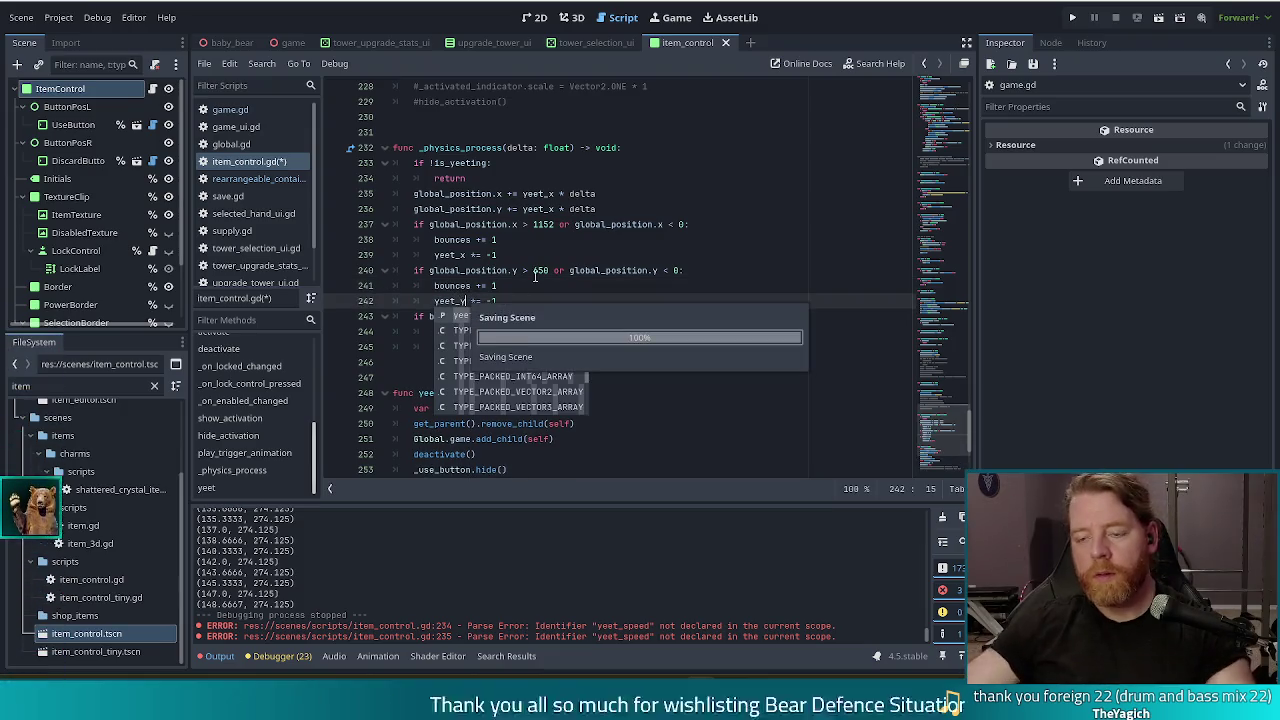
Step: Review the edge checks and direction-reversal lines in _physics_process
click(533, 270)
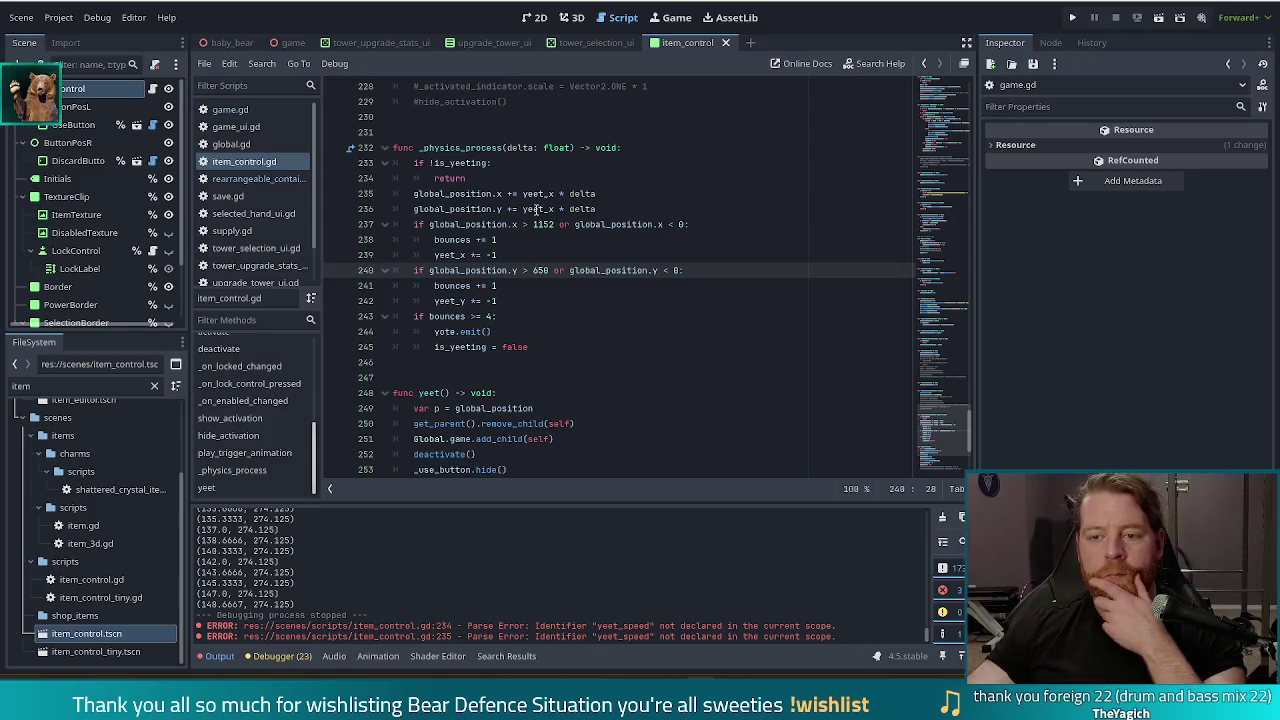
key(Up)
key(Up)
key(Up)
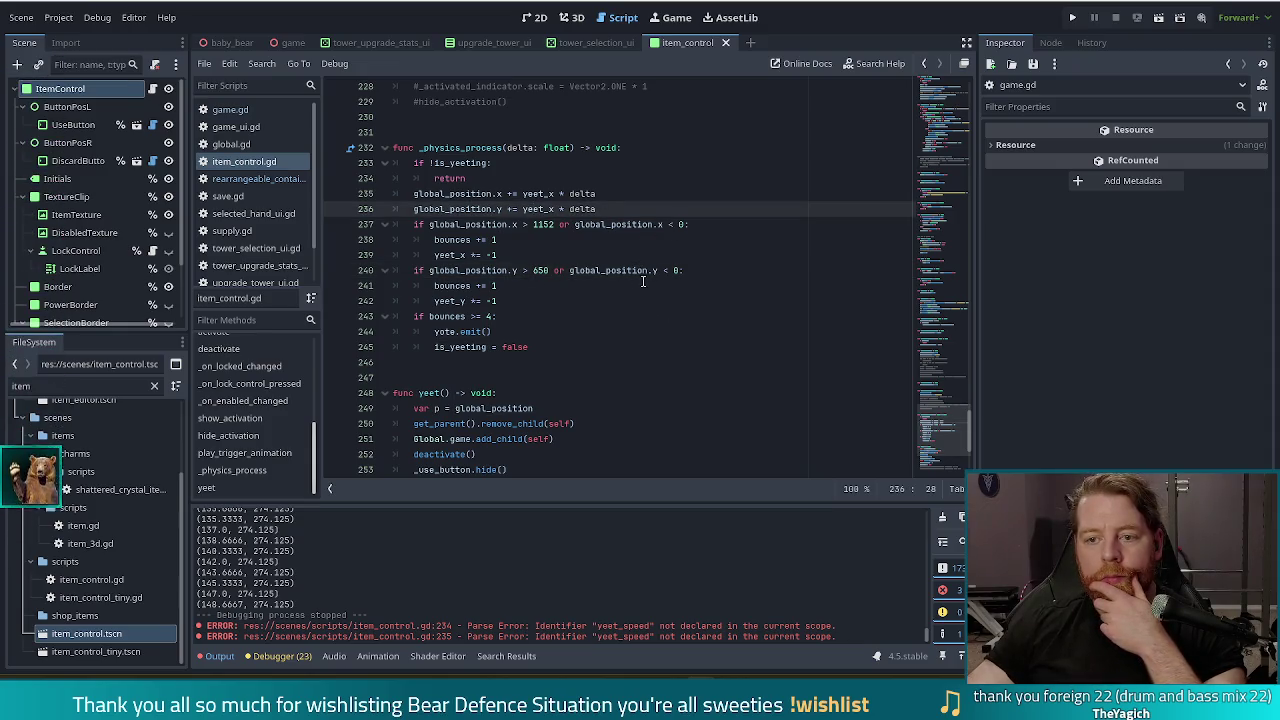
key(Down)
key(Down)
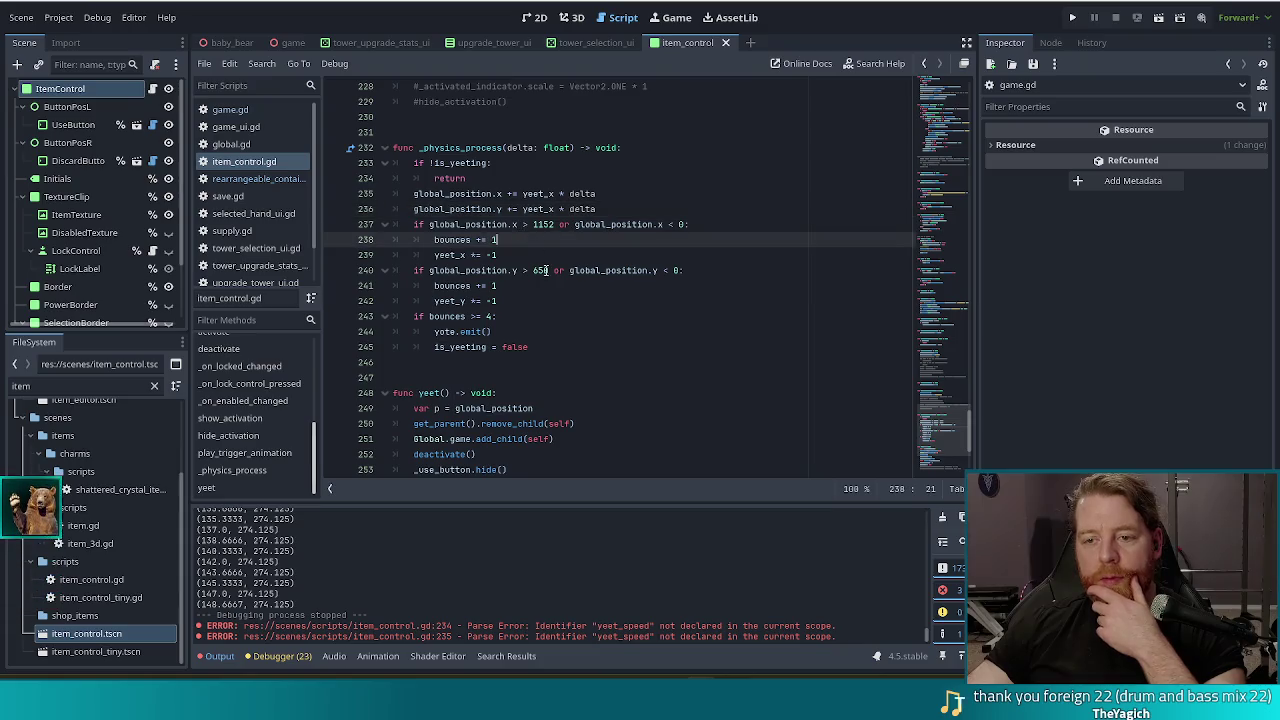
click(514, 211)
click(558, 238)
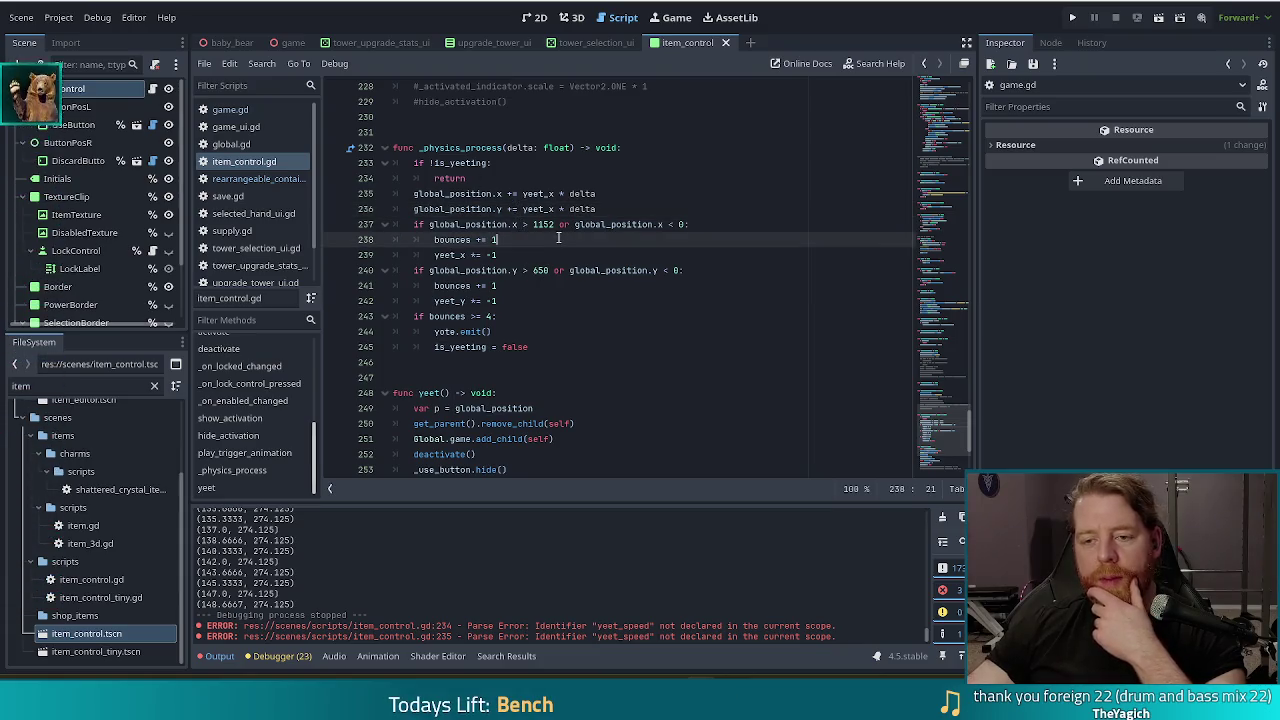
click(496, 255)
click(492, 301)
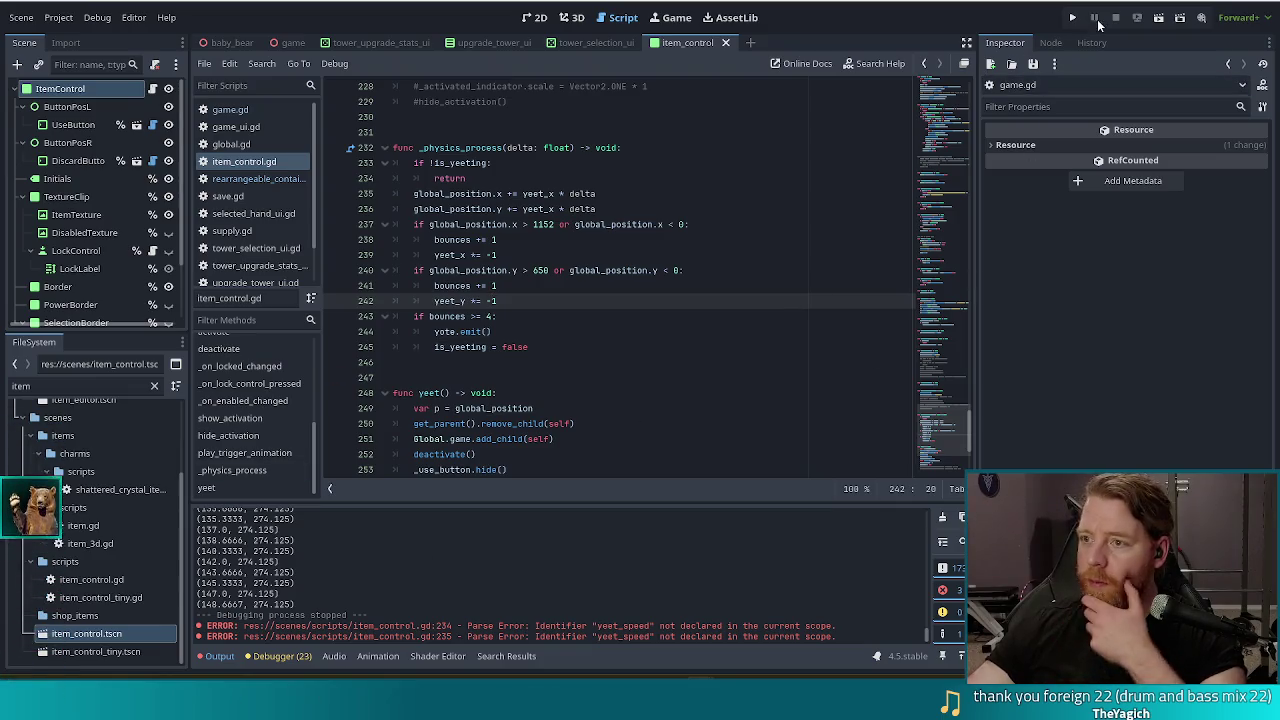
Step: Run the game, start a new game, spawn The Road card via the console, and yeet it
click(1074, 18)
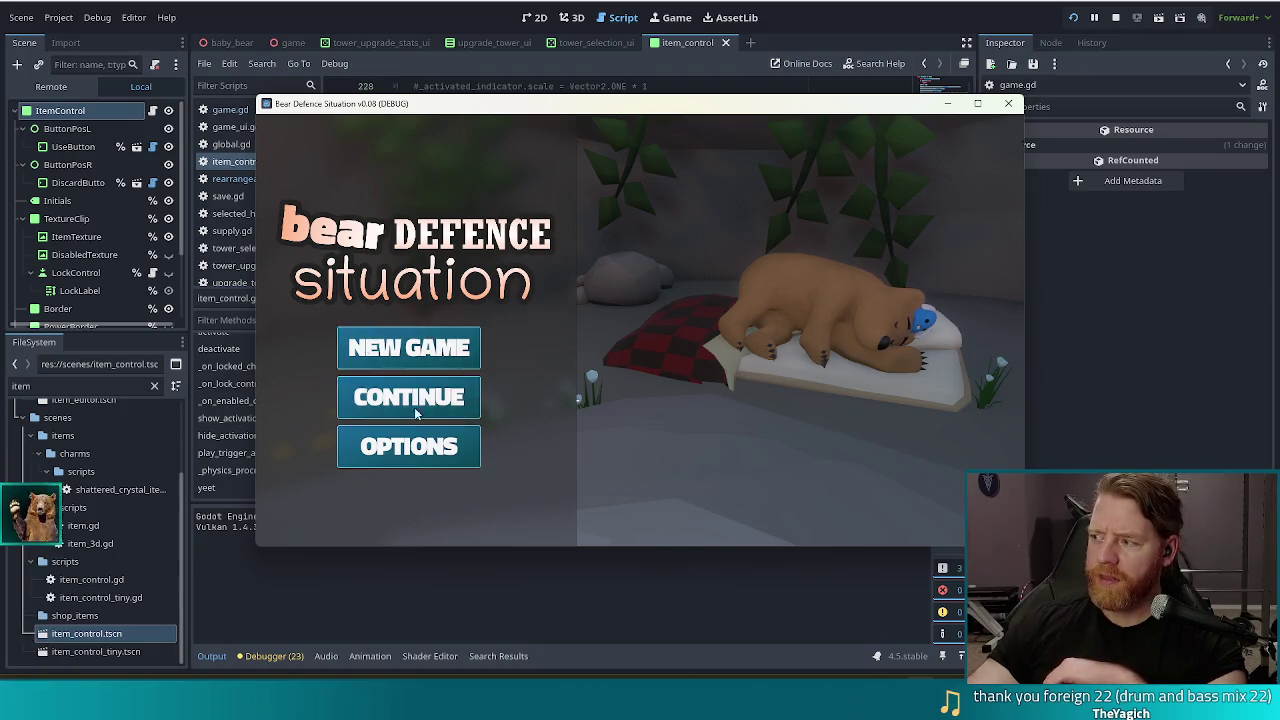
click(430, 340)
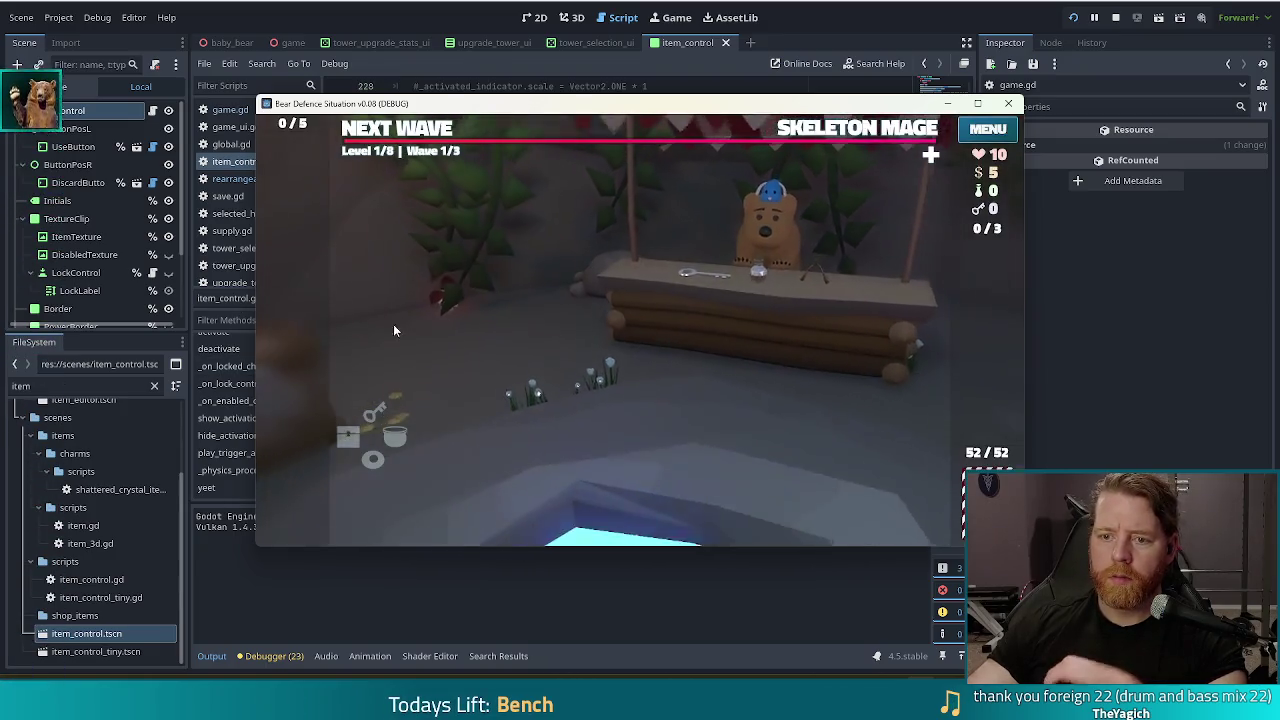
key(grave)
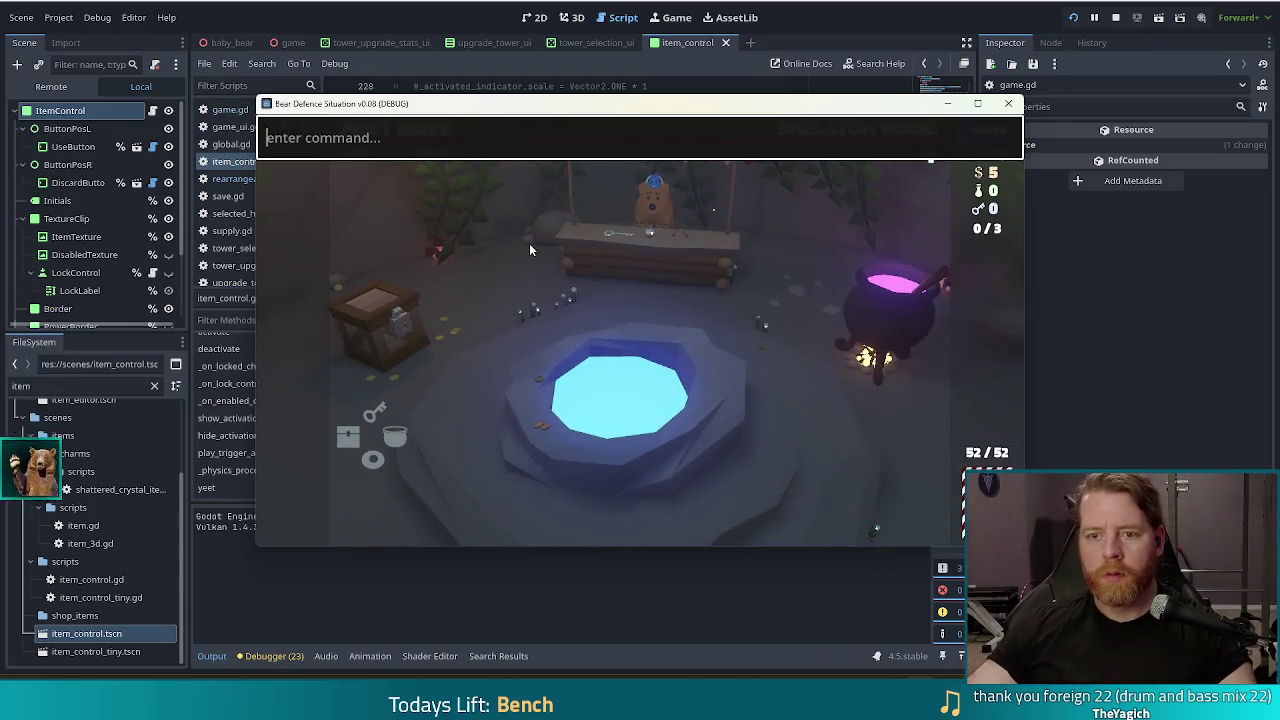
text(add_wish th)
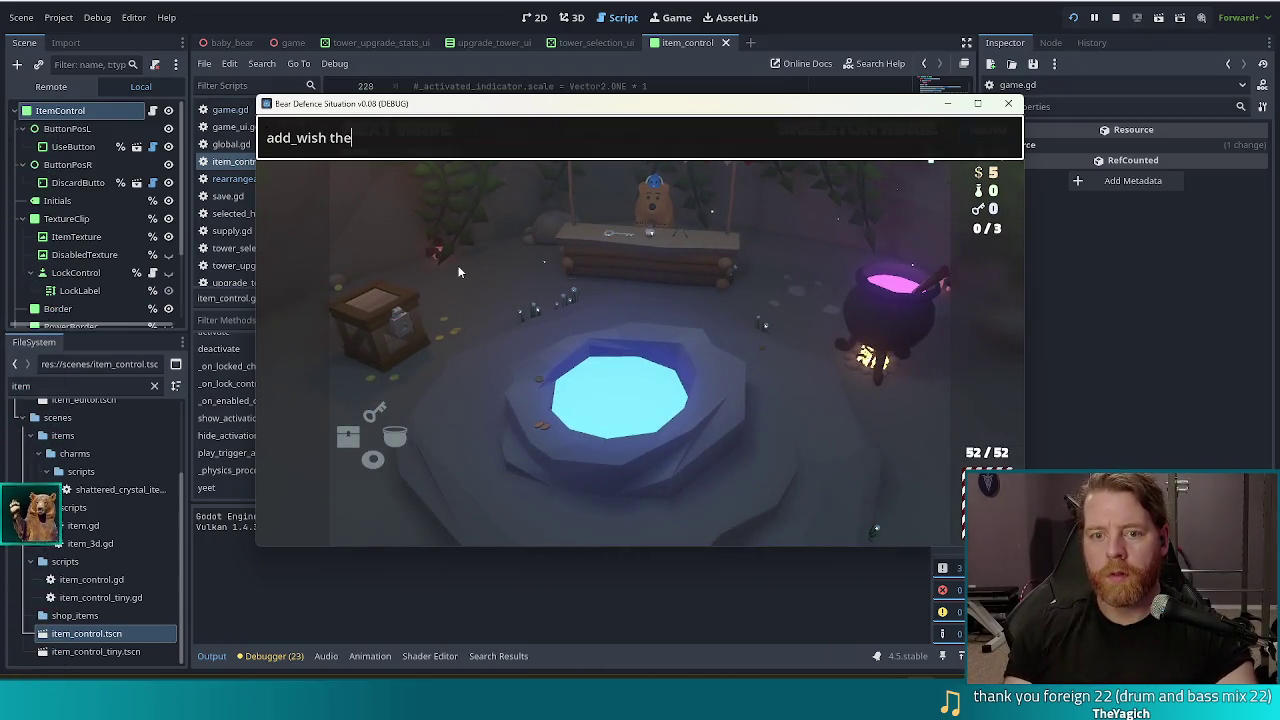
text(e)
text(oad)
key(Return)
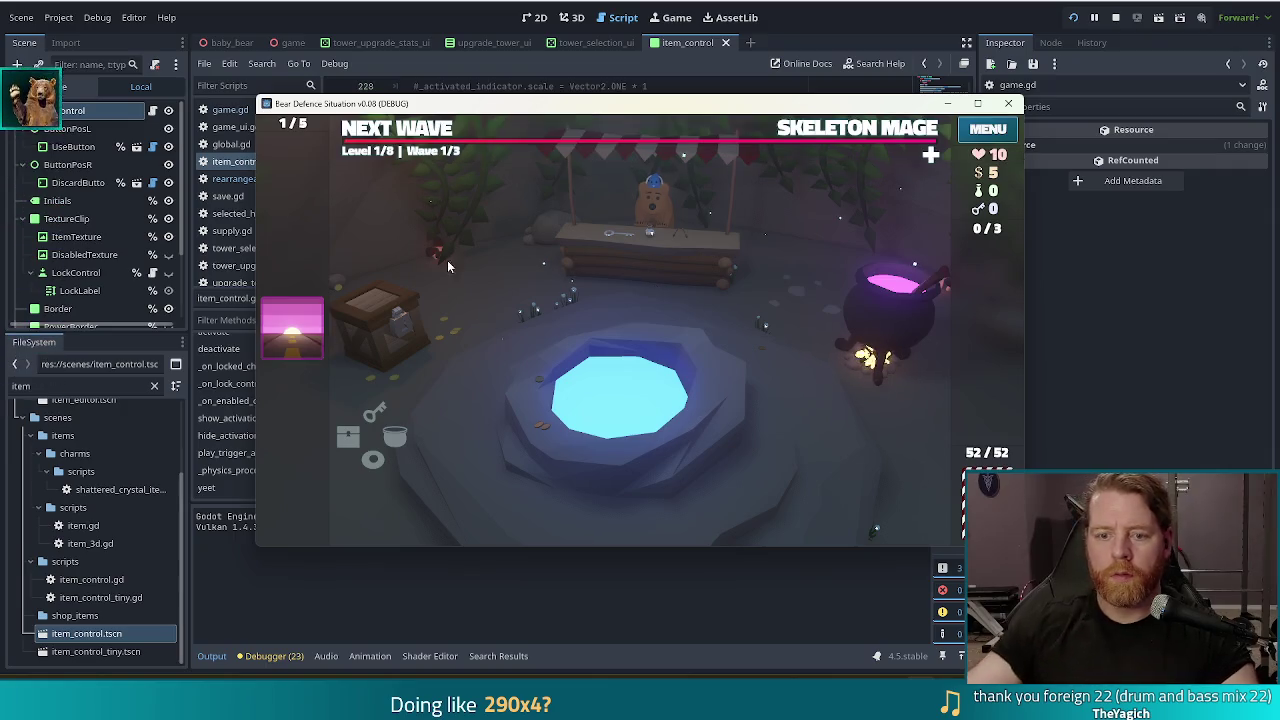
click(350, 342)
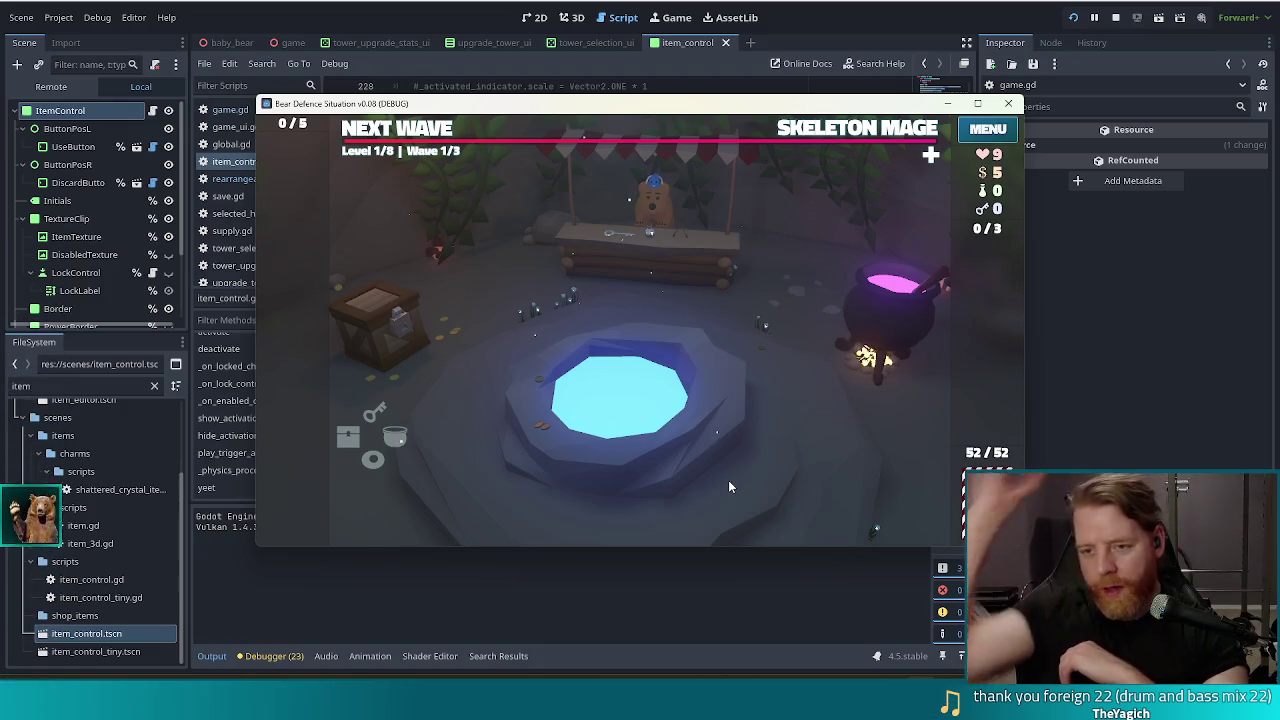
key(alt+Tab)
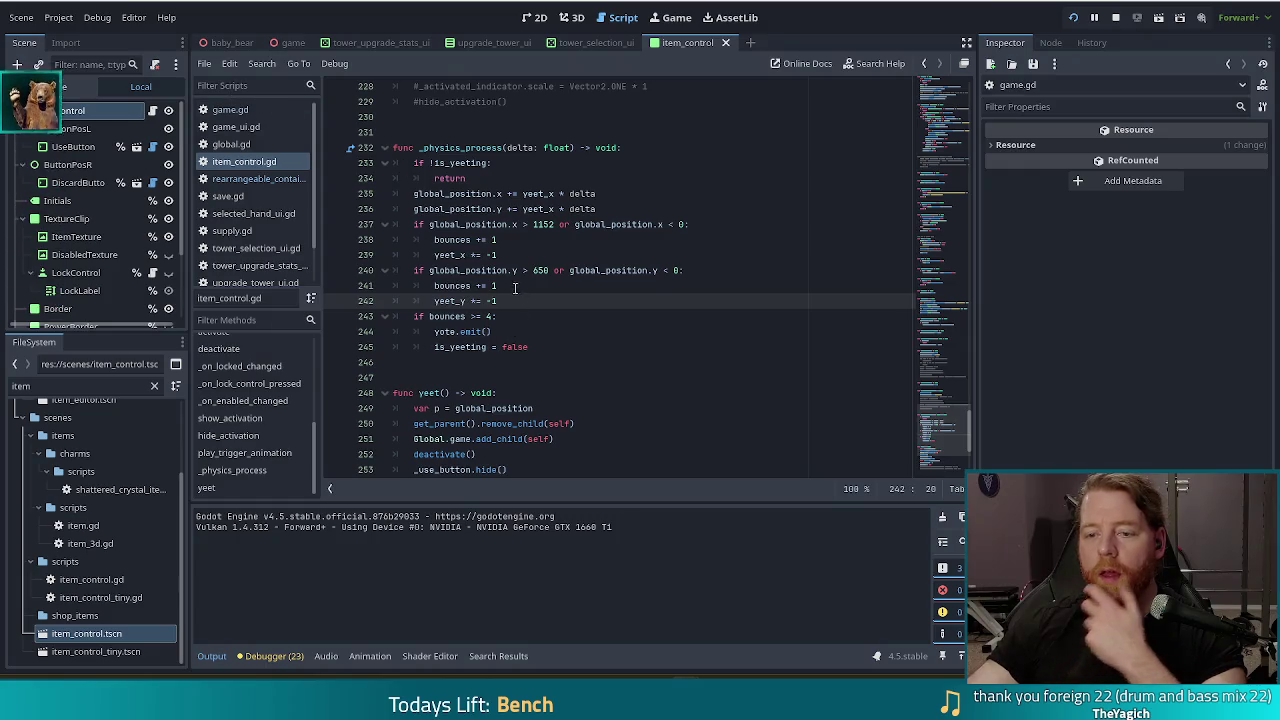
Step: Add a breakpoint on line 242's yeet_y *= -1 reversal, then stop the running game
click(517, 288)
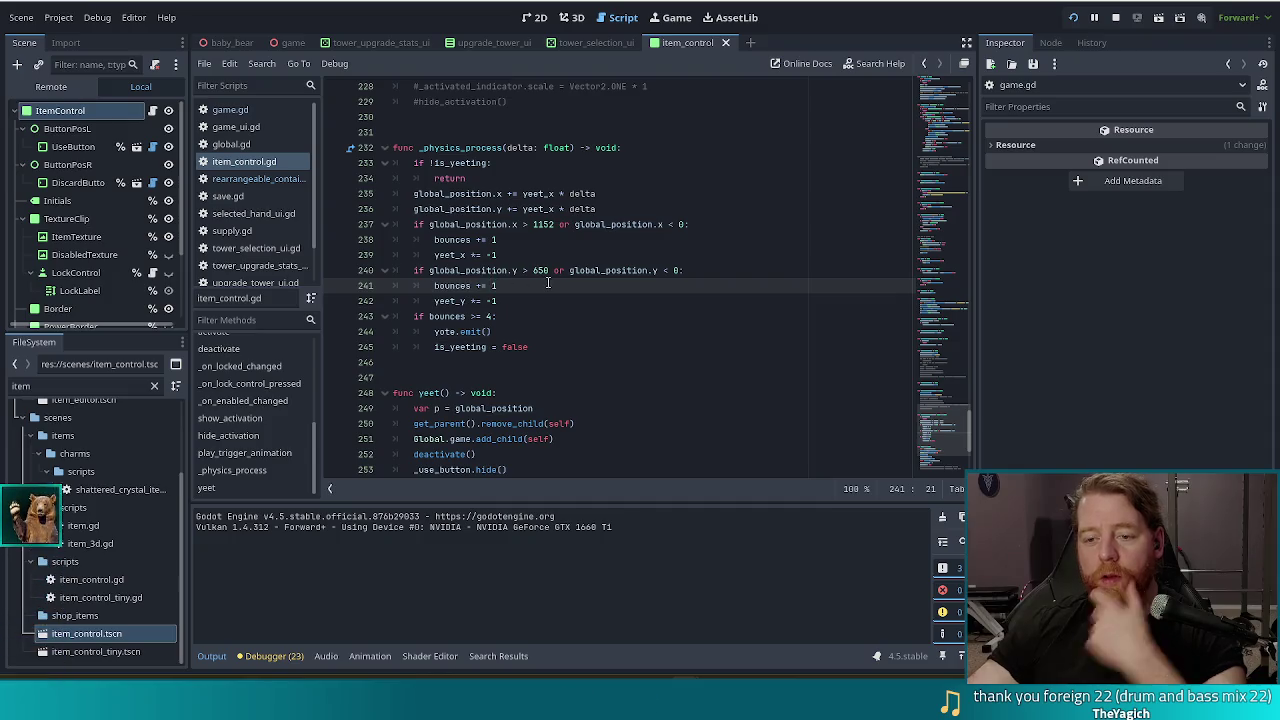
key(F5)
key(alt+Tab)
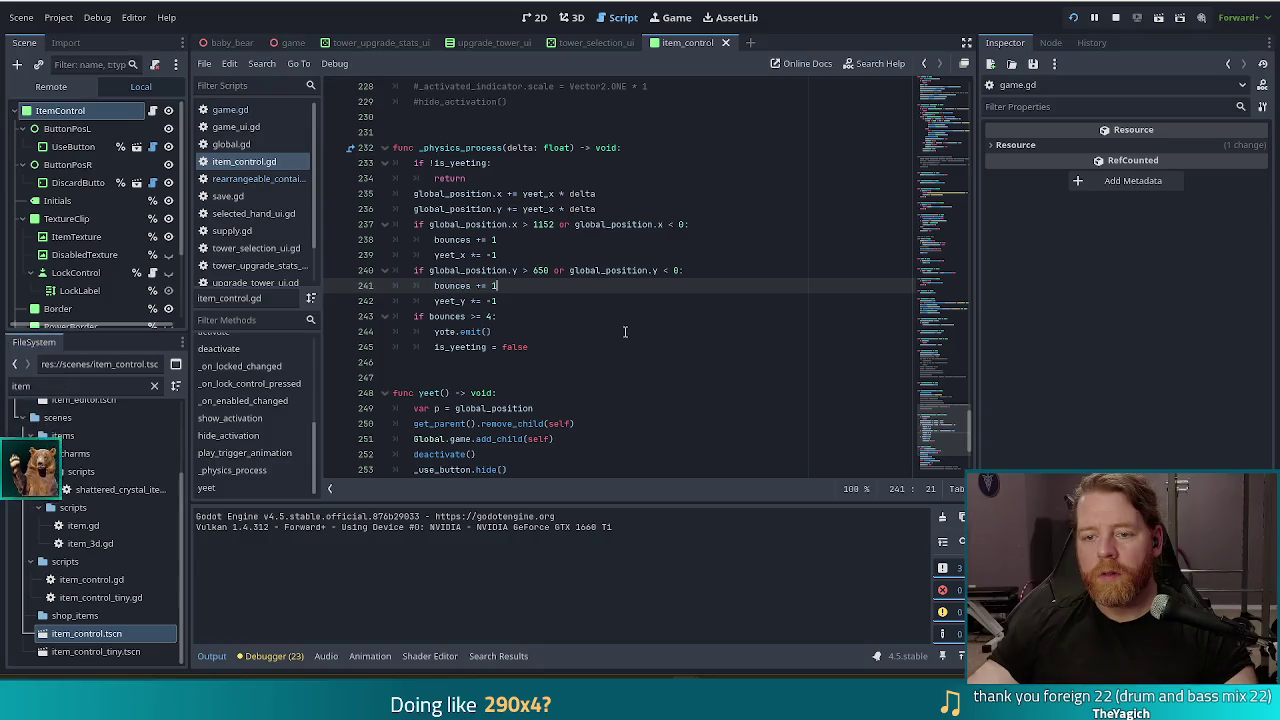
click(505, 298)
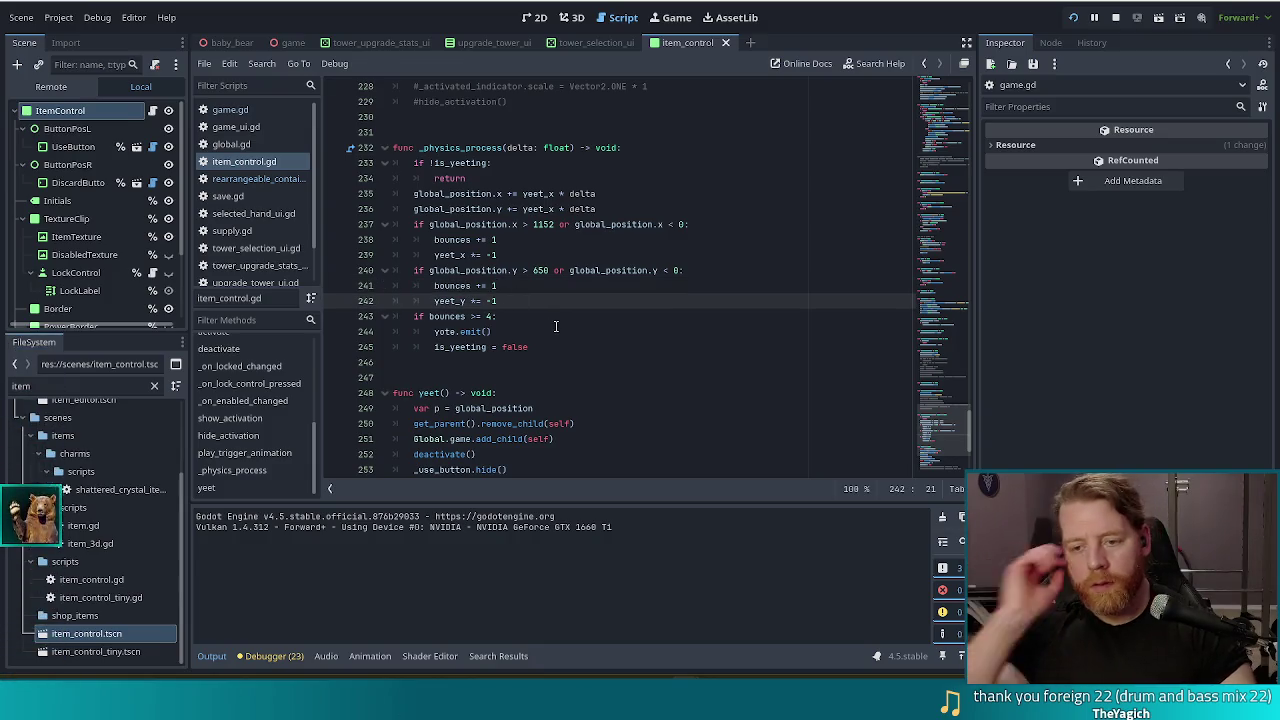
click(335, 301)
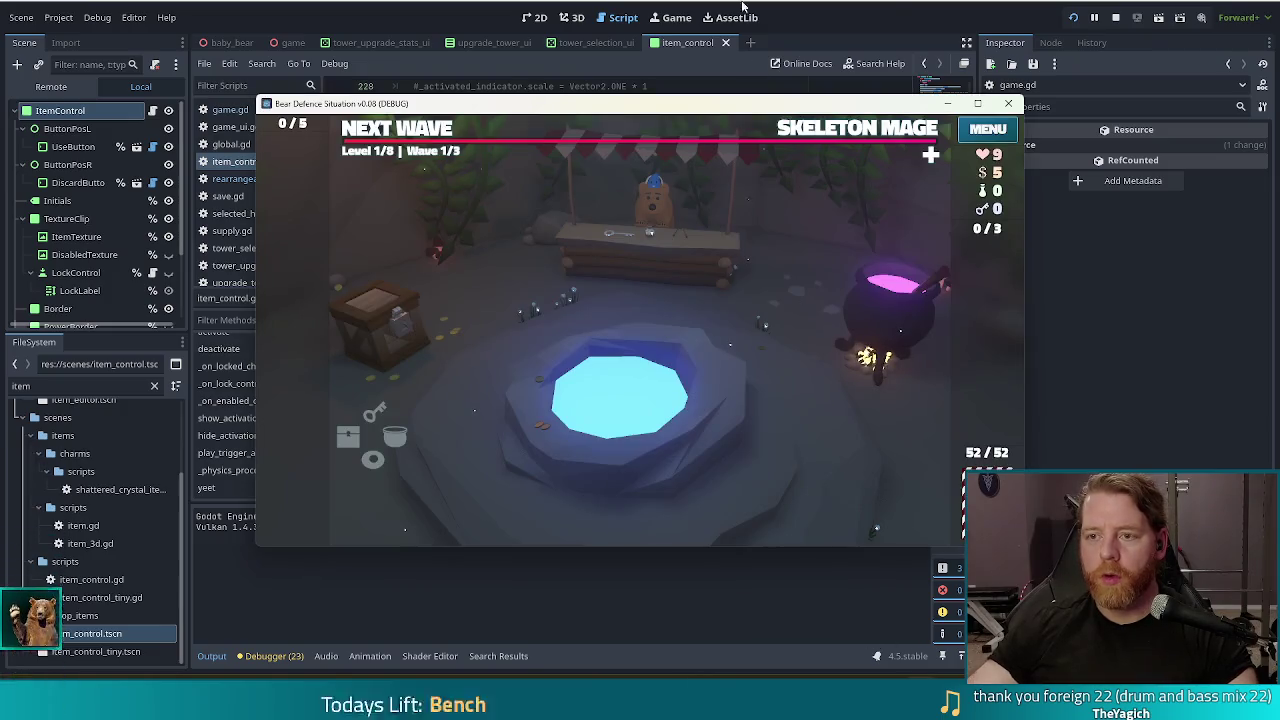
click(1114, 20)
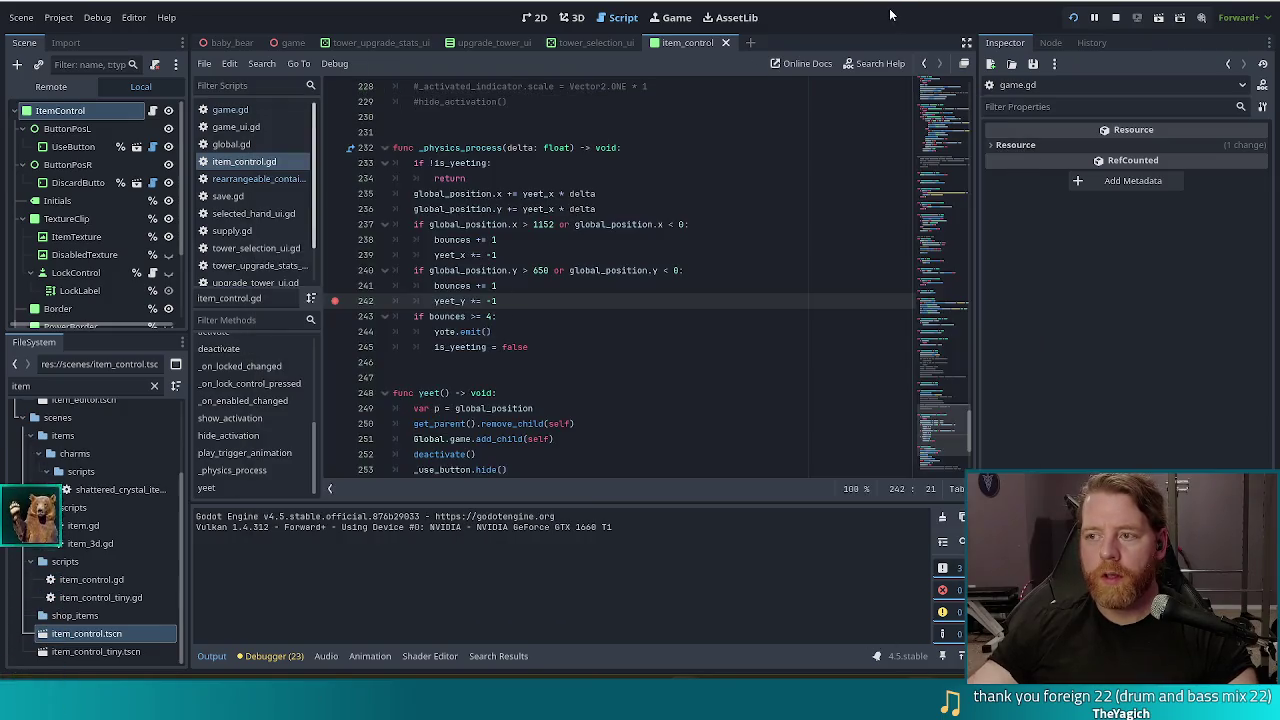
click(1114, 20)
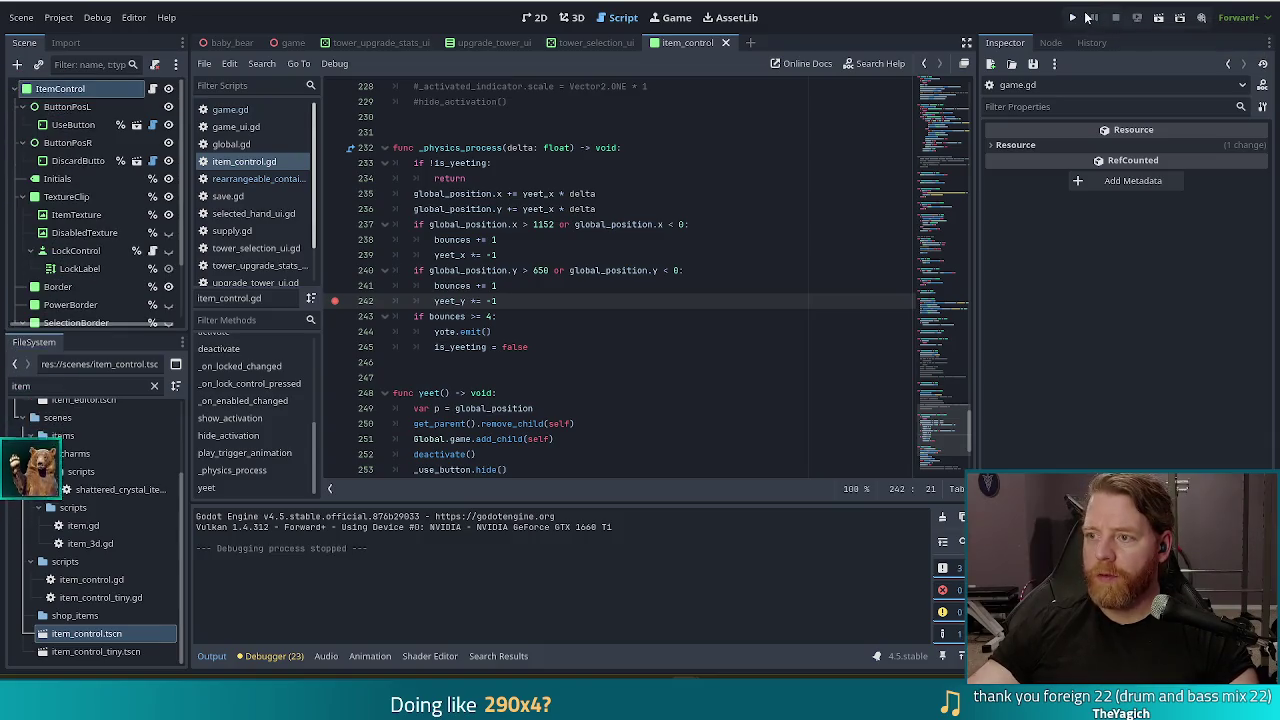
Step: Relaunch into a new game, spawn The Road with 'add_wish the_road', and yeet the card
click(1071, 17)
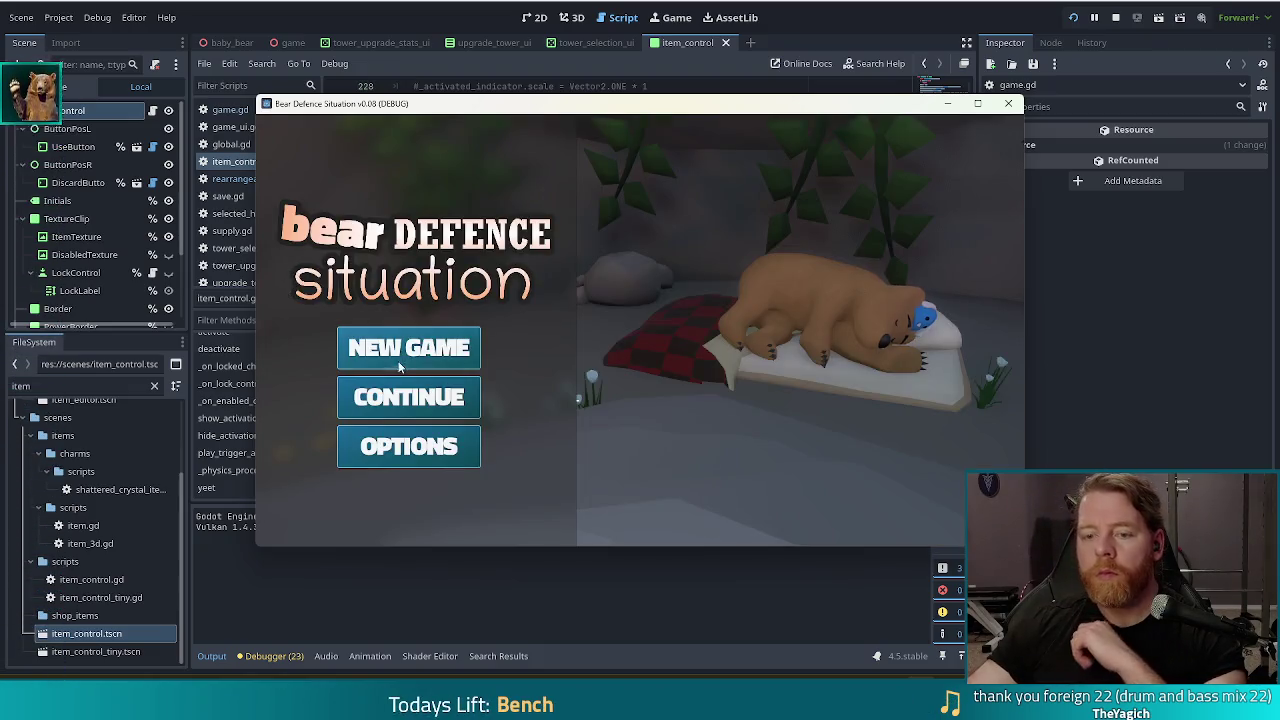
click(398, 358)
key(grave)
text(add)
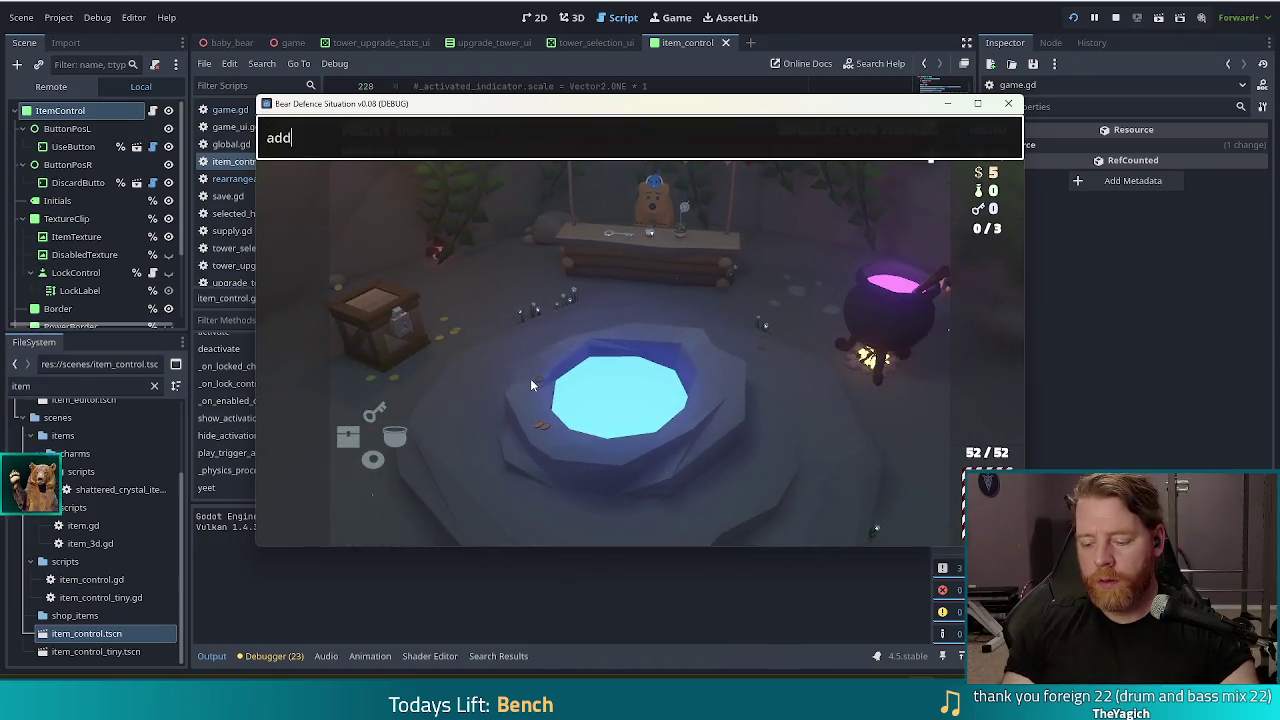
text(_wi this_road)
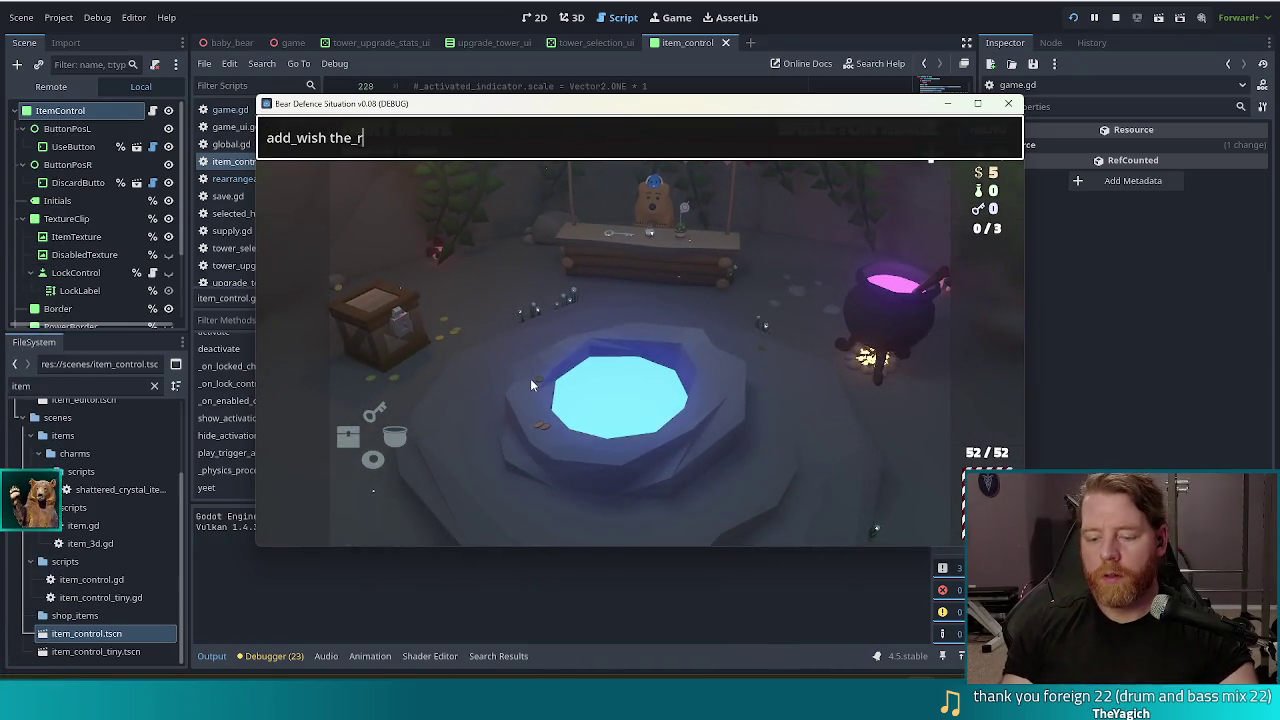
key(Return)
key(grave)
click(290, 328)
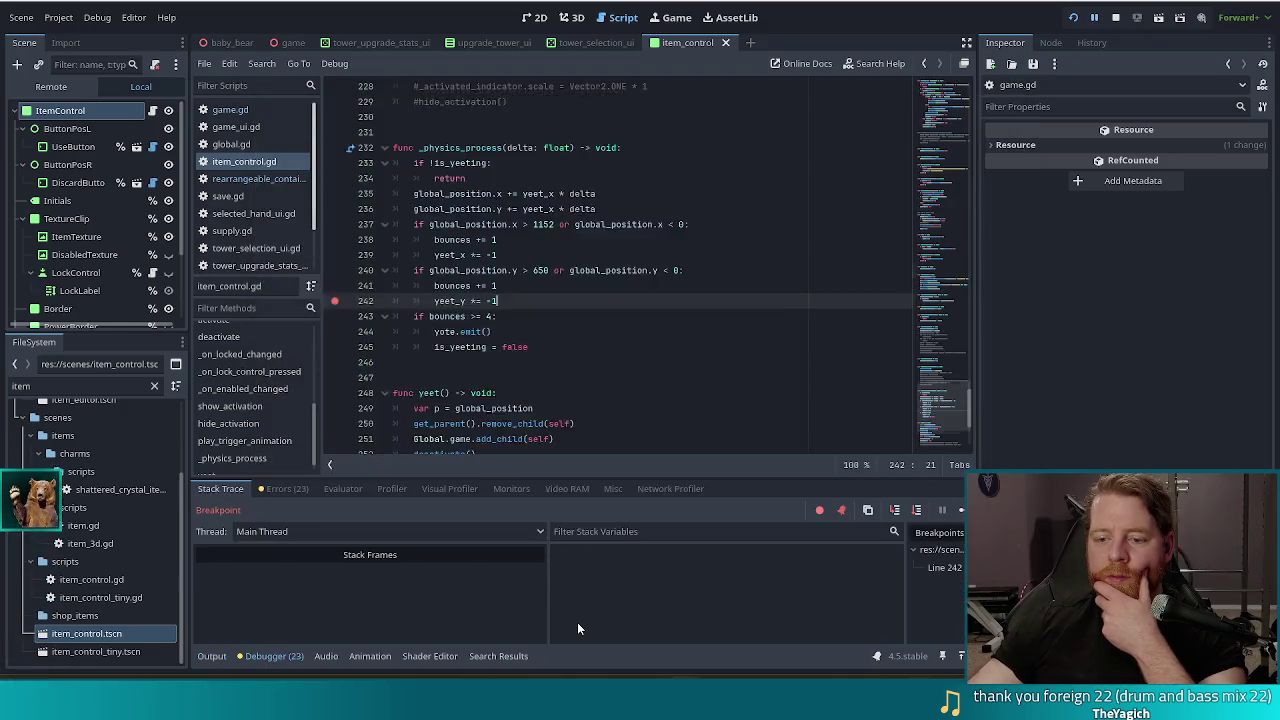
Step: Resume the game from the line 242 breakpoint
scroll(662, 580, down, 2)
scroll(664, 576, up, 2)
mouse_move(446, 255)
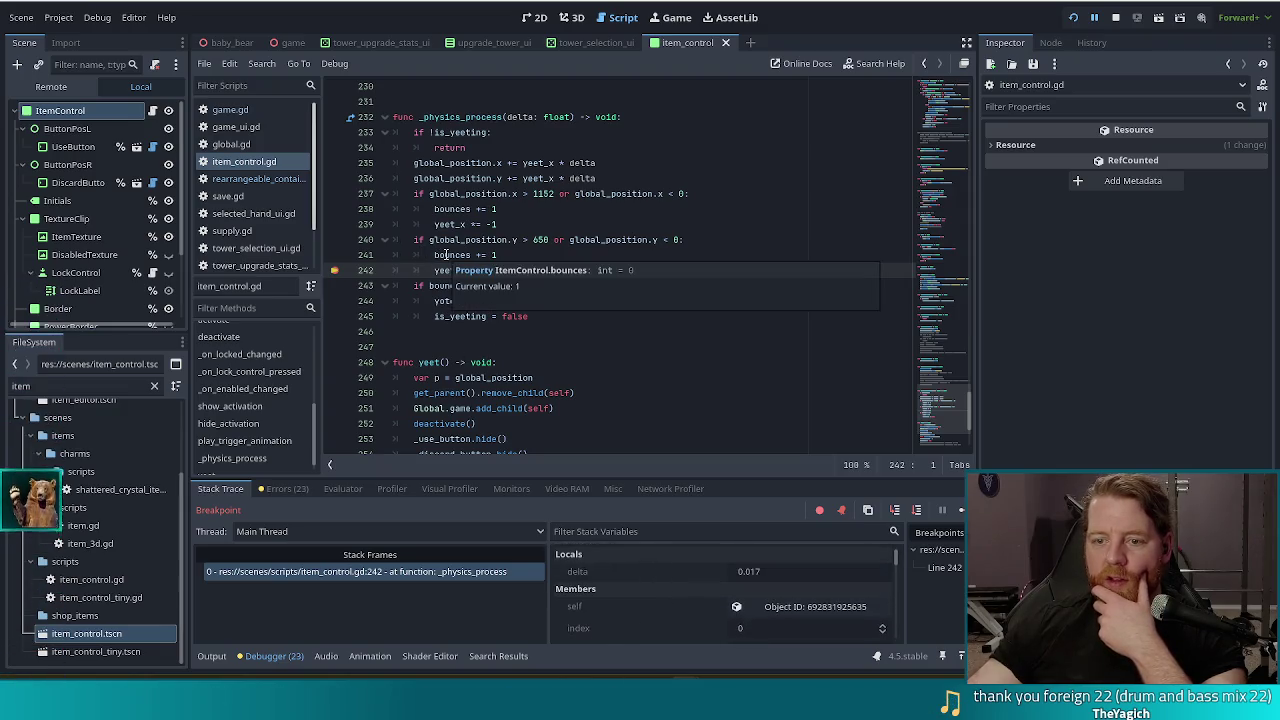
click(961, 510)
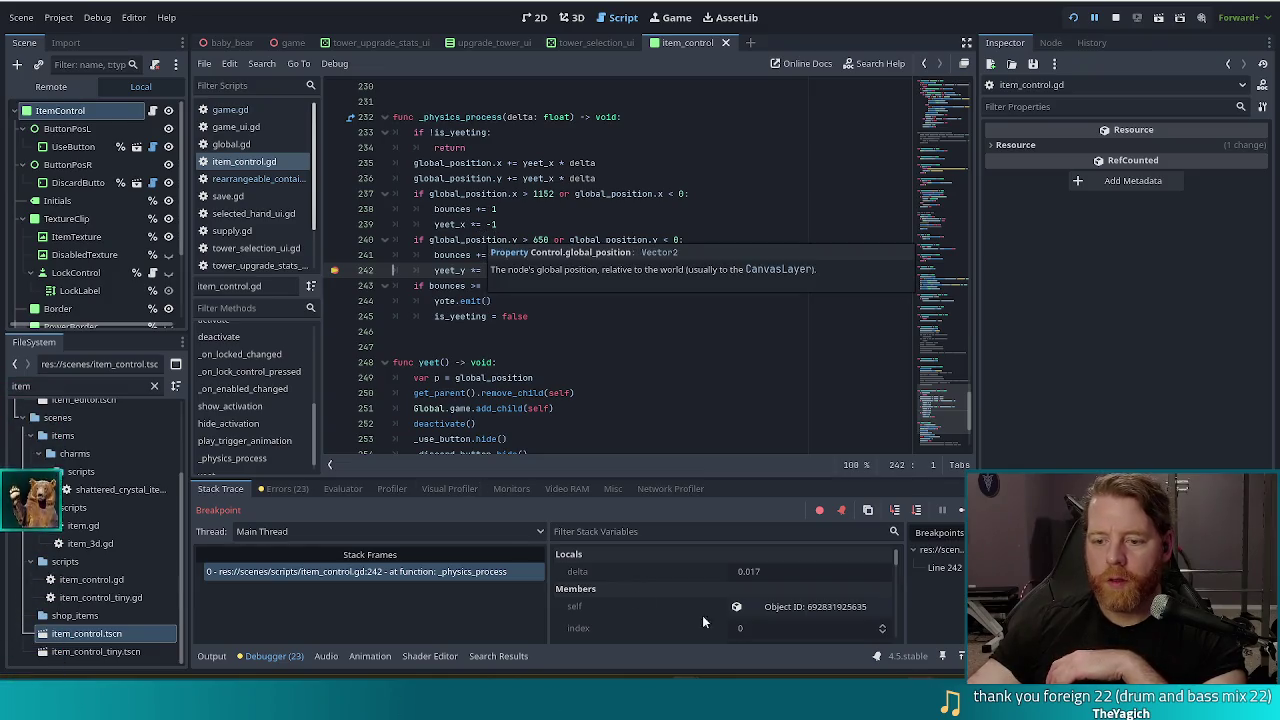
Step: Filter the Stack Variables by 'posi', then by 'y', clearing the filter each time
scroll(716, 614, down, 5)
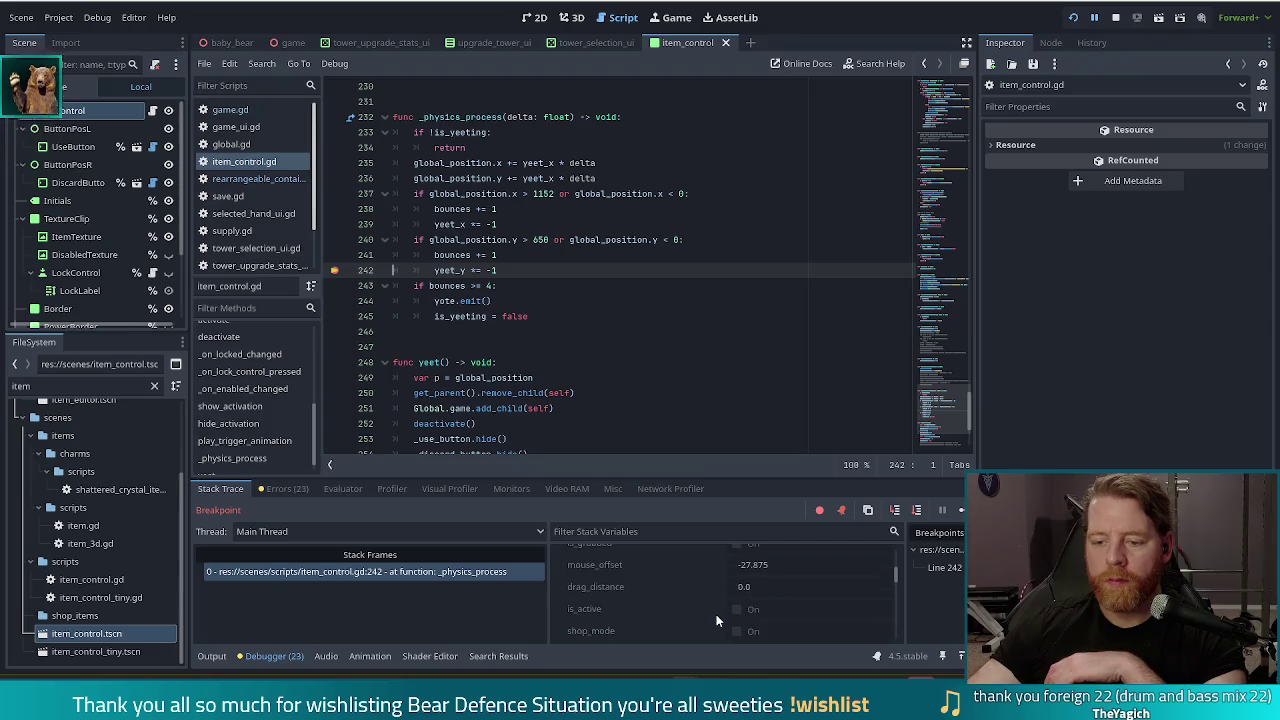
scroll(712, 607, down, 5)
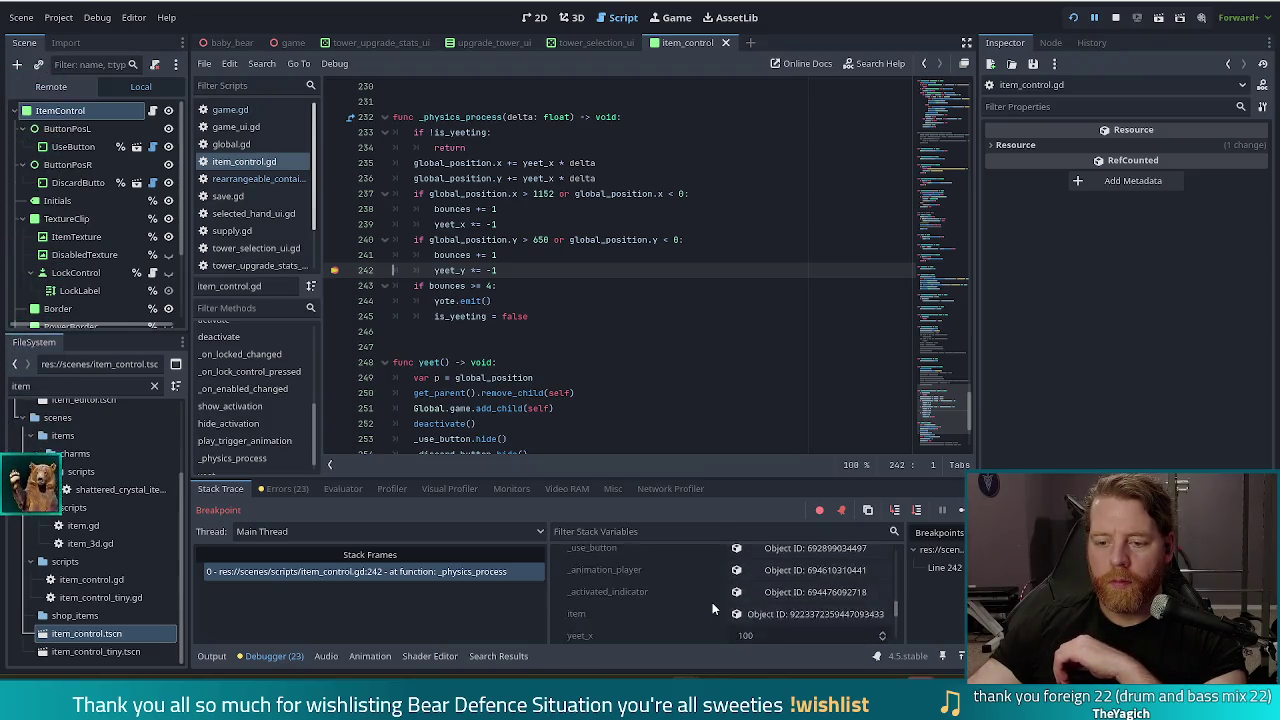
scroll(712, 605, down, 5)
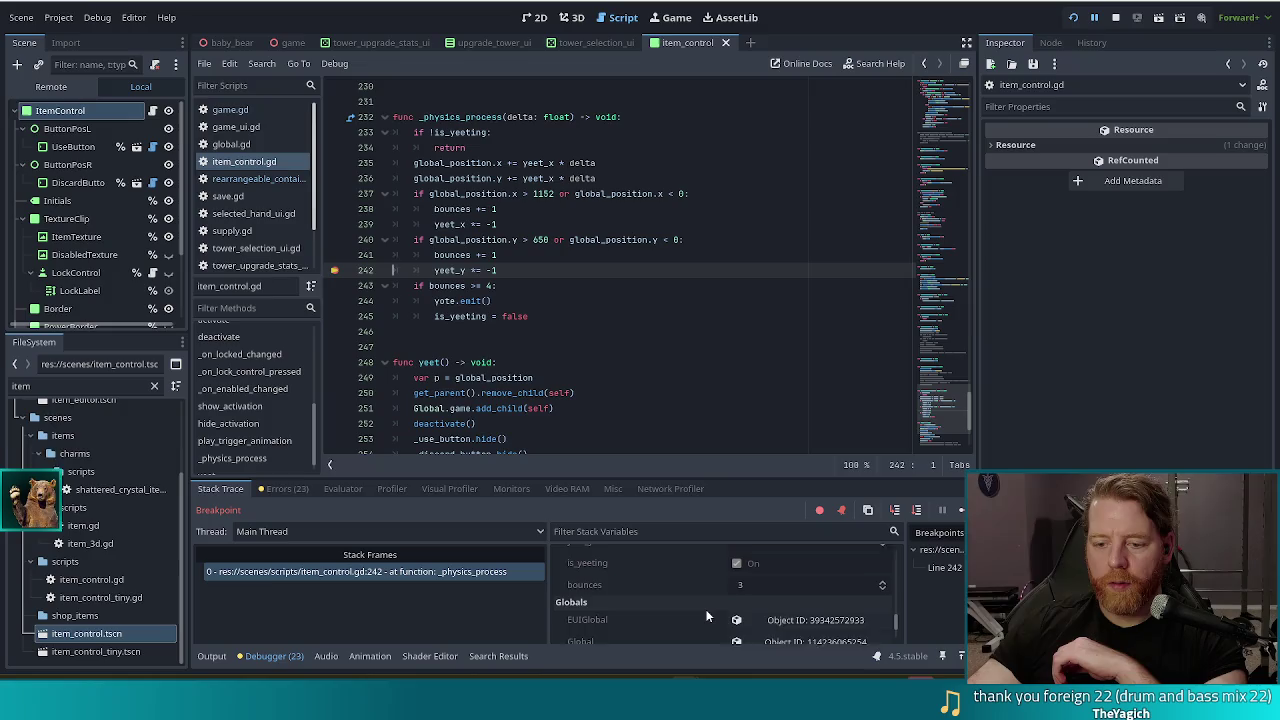
click(660, 532)
text(posi)
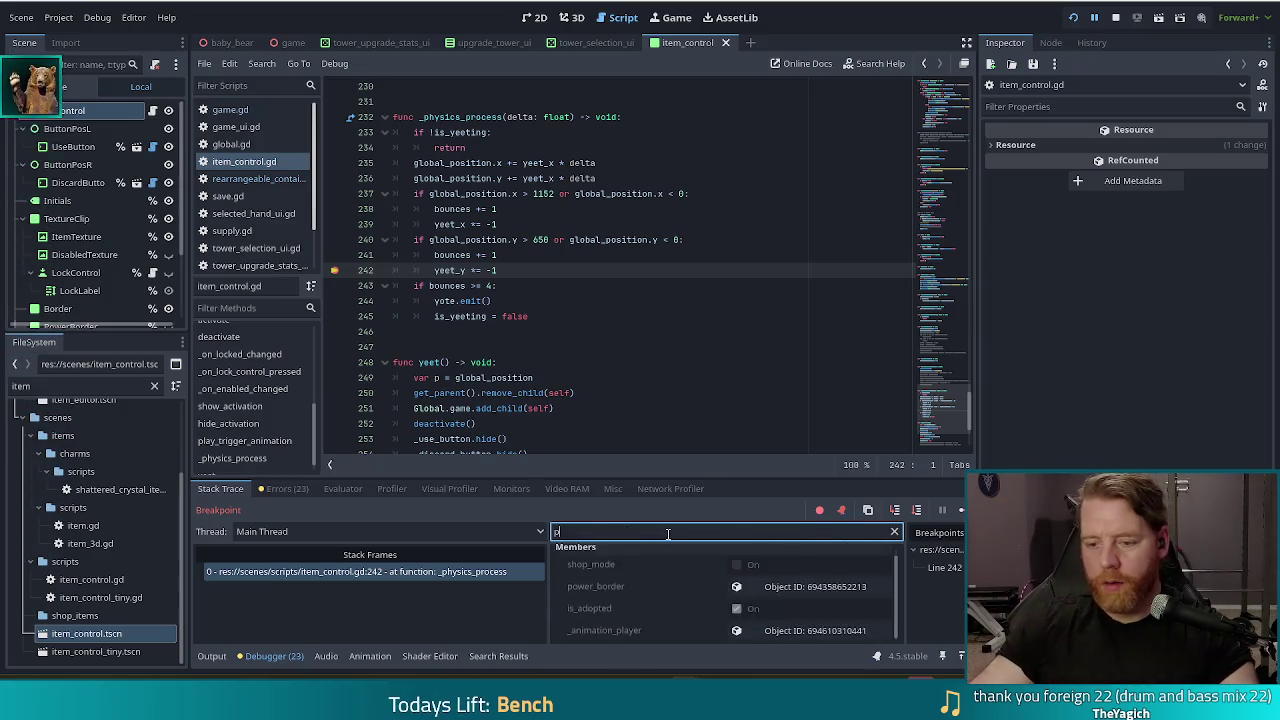
key(BackSpace)
key(BackSpace)
key(BackSpace)
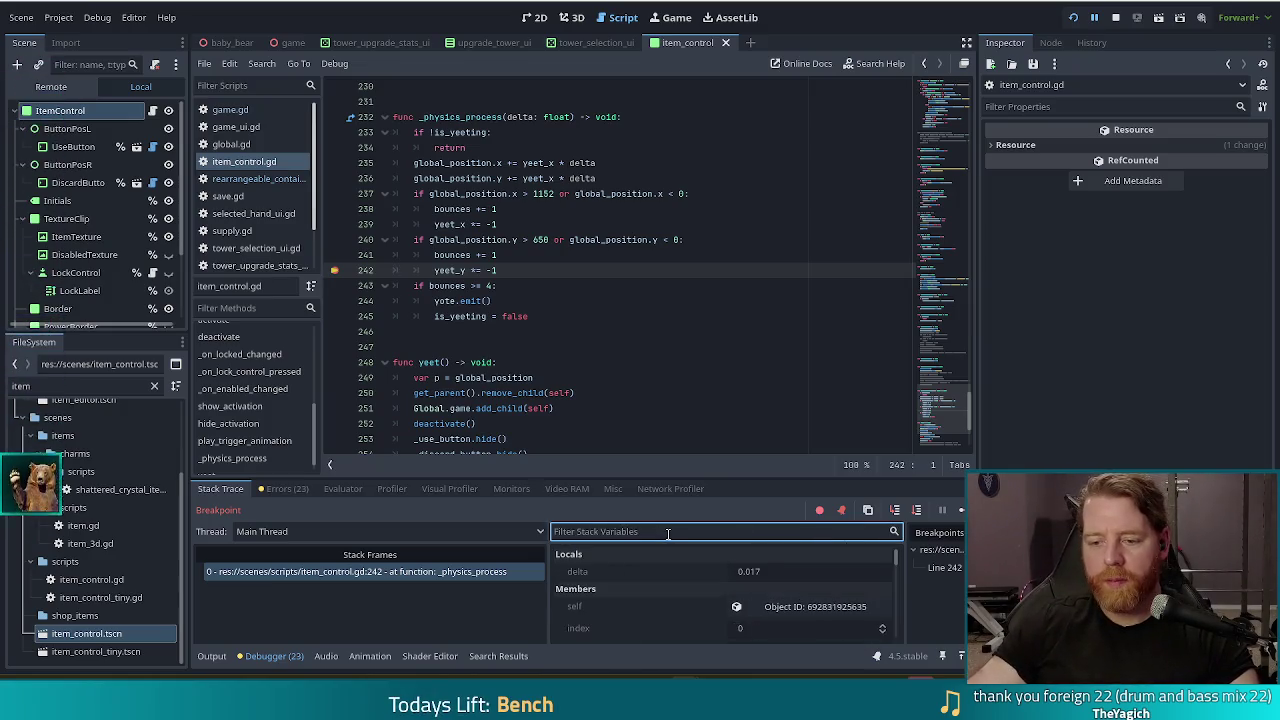
text(y)
key(BackSpace)
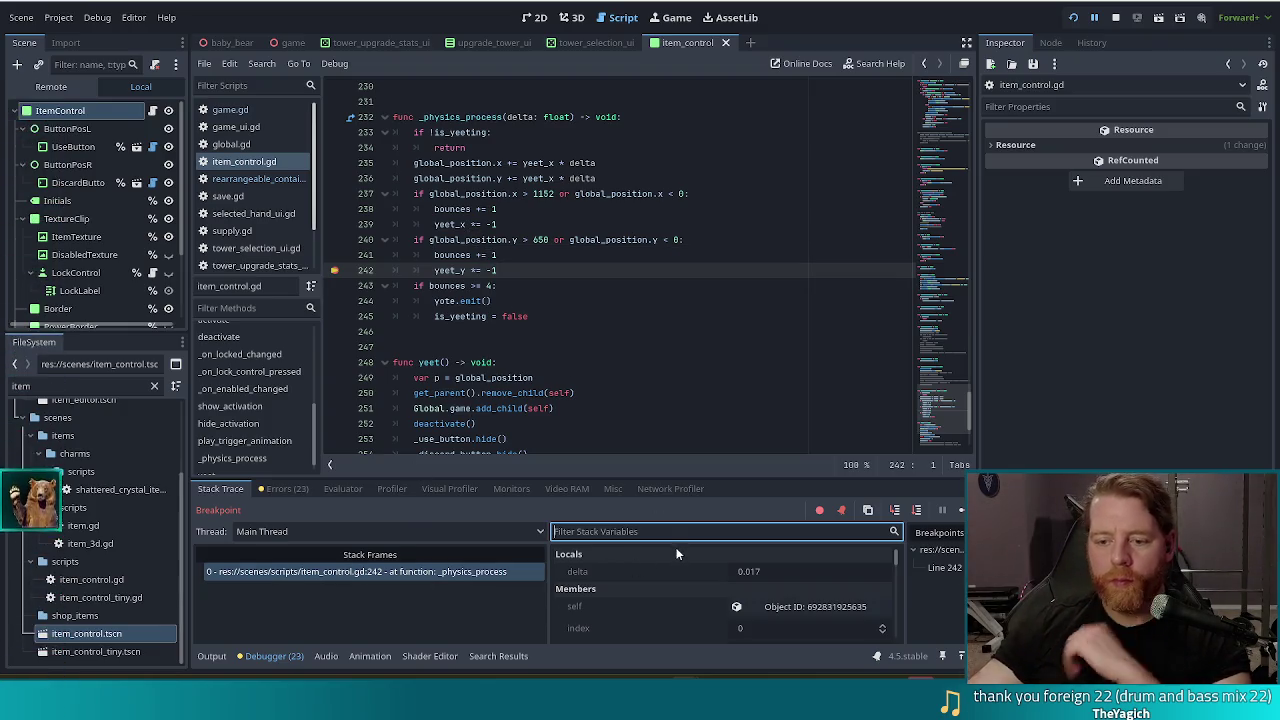
Step: Inspect the paused card's members, reading yeet_y as -100, then continue to the next hit
click(805, 582)
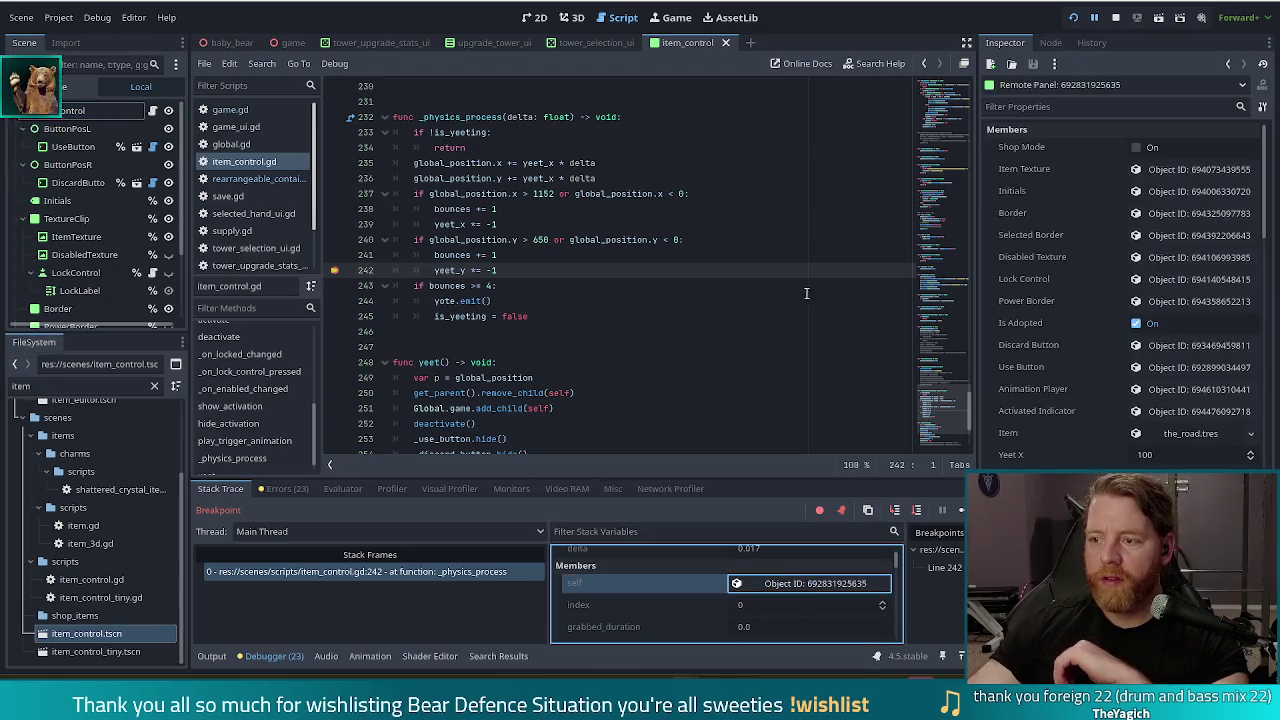
scroll(1058, 331, down, 5)
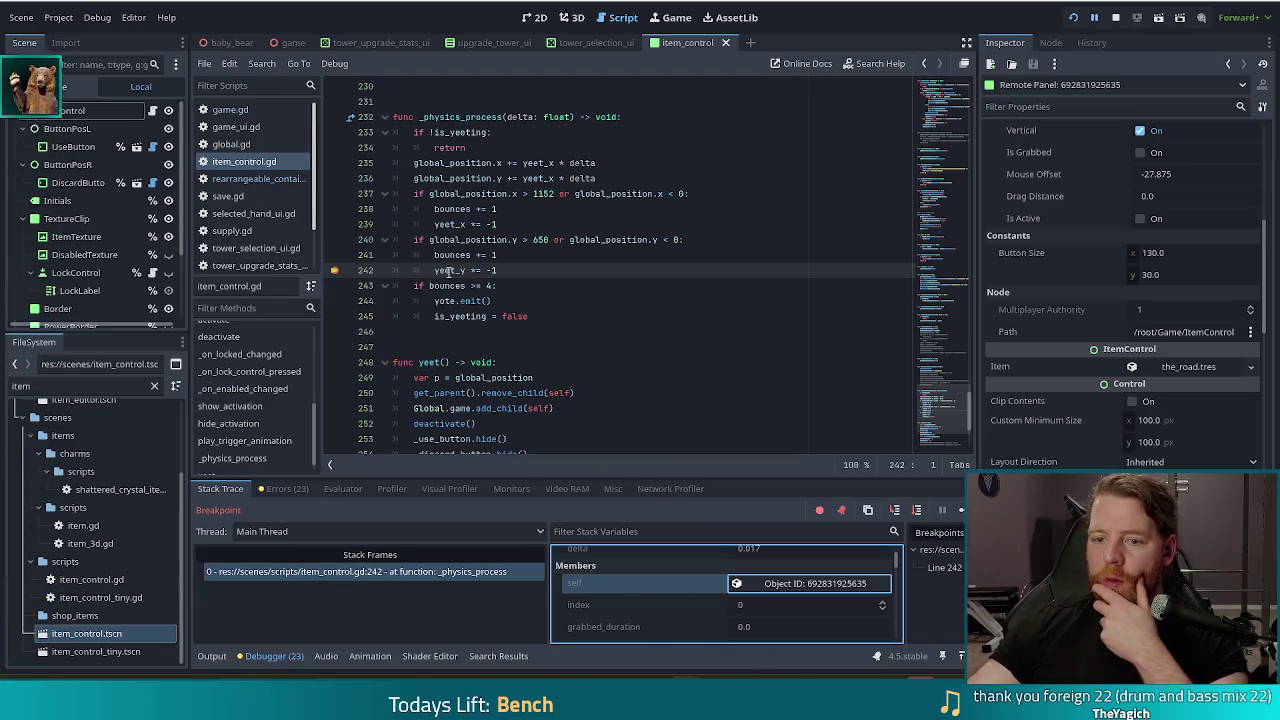
mouse_move(449, 271)
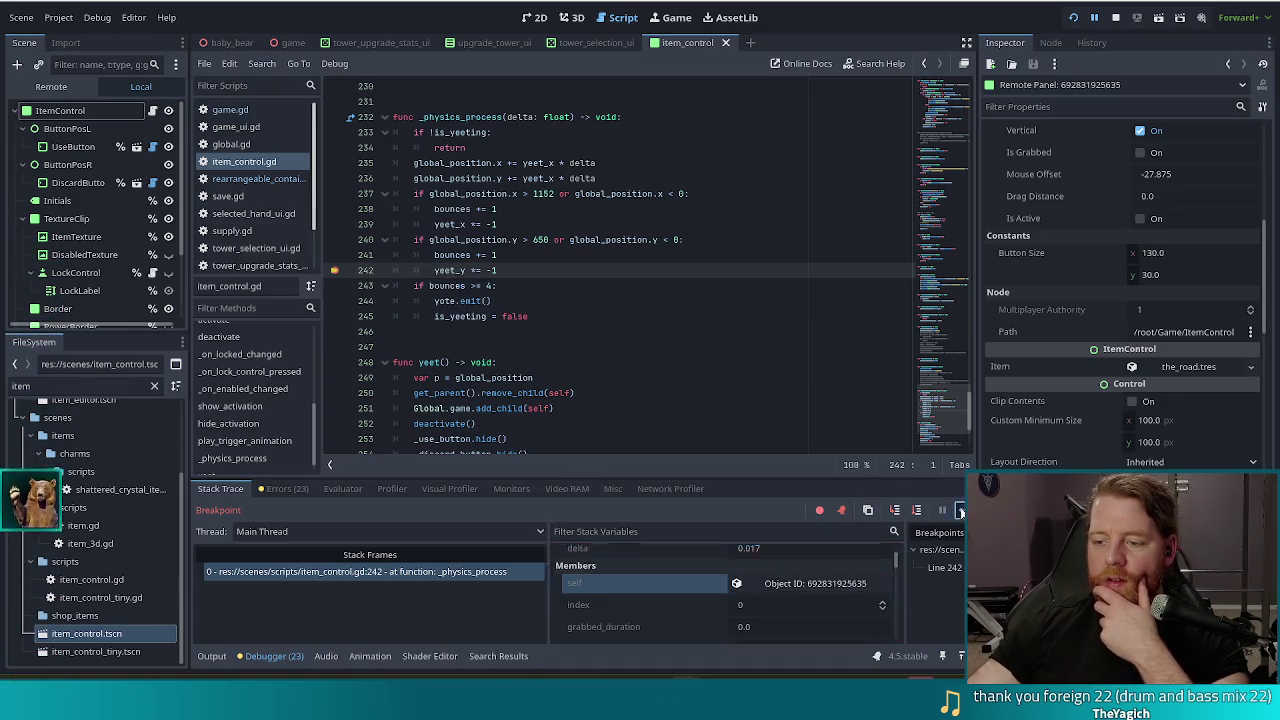
click(355, 571)
Step: Continue to the next line 242 hit and inspect the card: the_road.tres at /root/Game/ItemControl
mouse_move(447, 273)
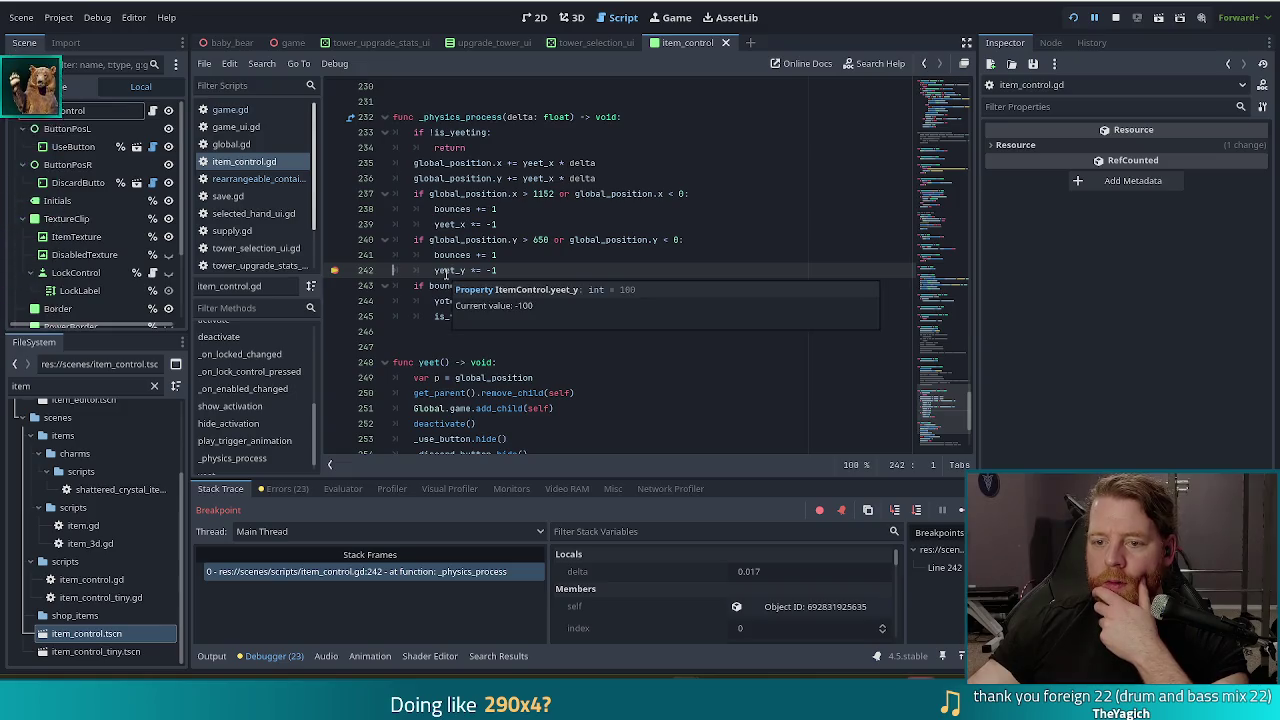
click(958, 510)
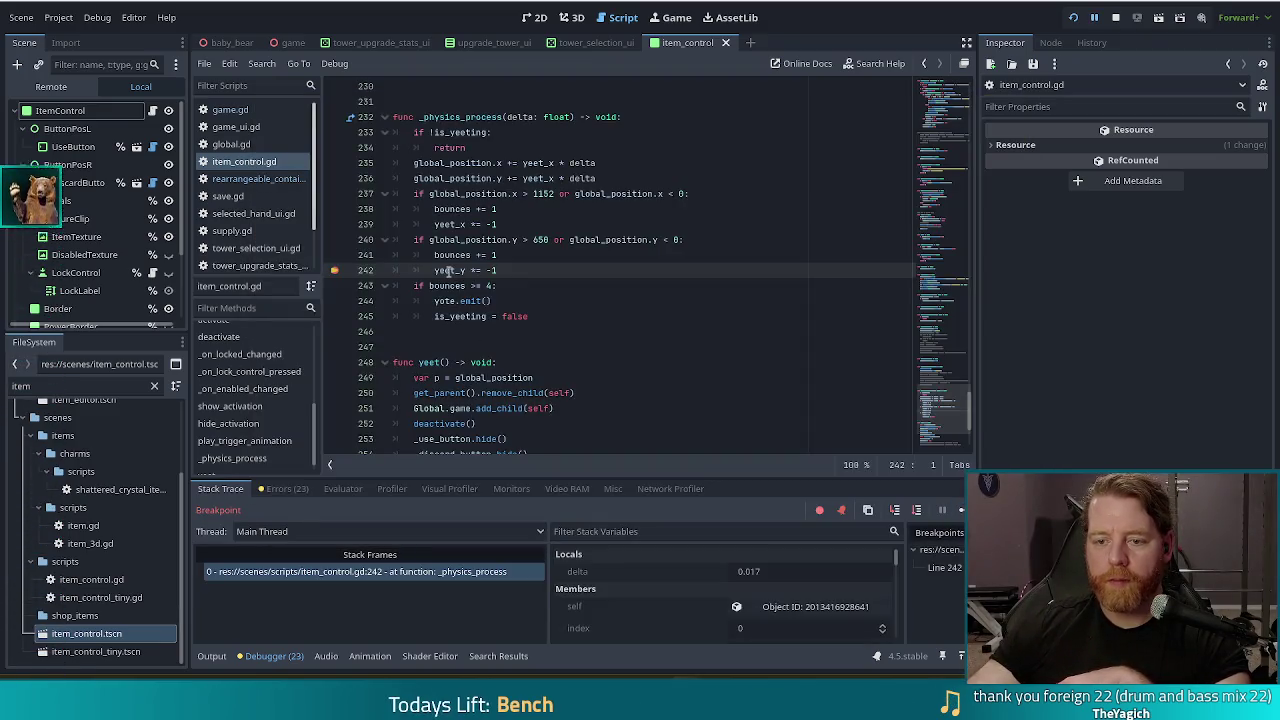
mouse_move(449, 271)
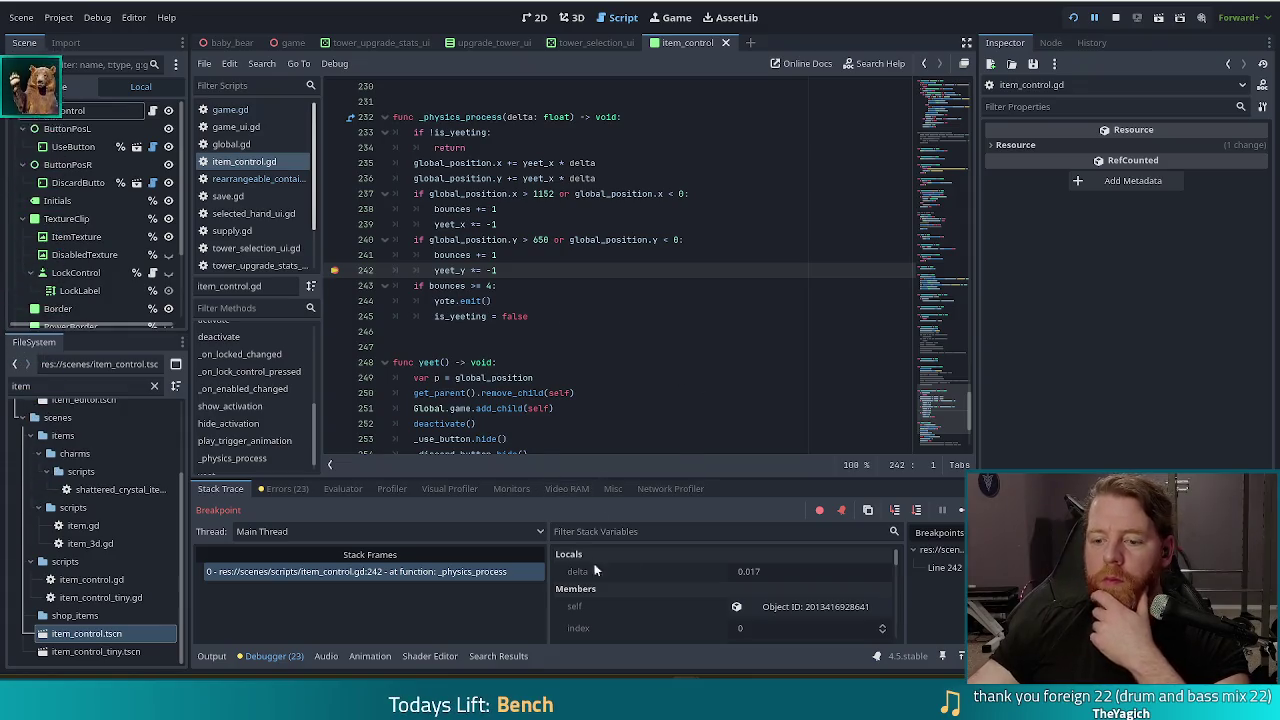
click(800, 606)
Step: Filter the card's properties to 'posi' and step once more, showing position x 388.666, y 655.792
scroll(1050, 398, down, 2)
scroll(1050, 391, down, 2)
click(1101, 100)
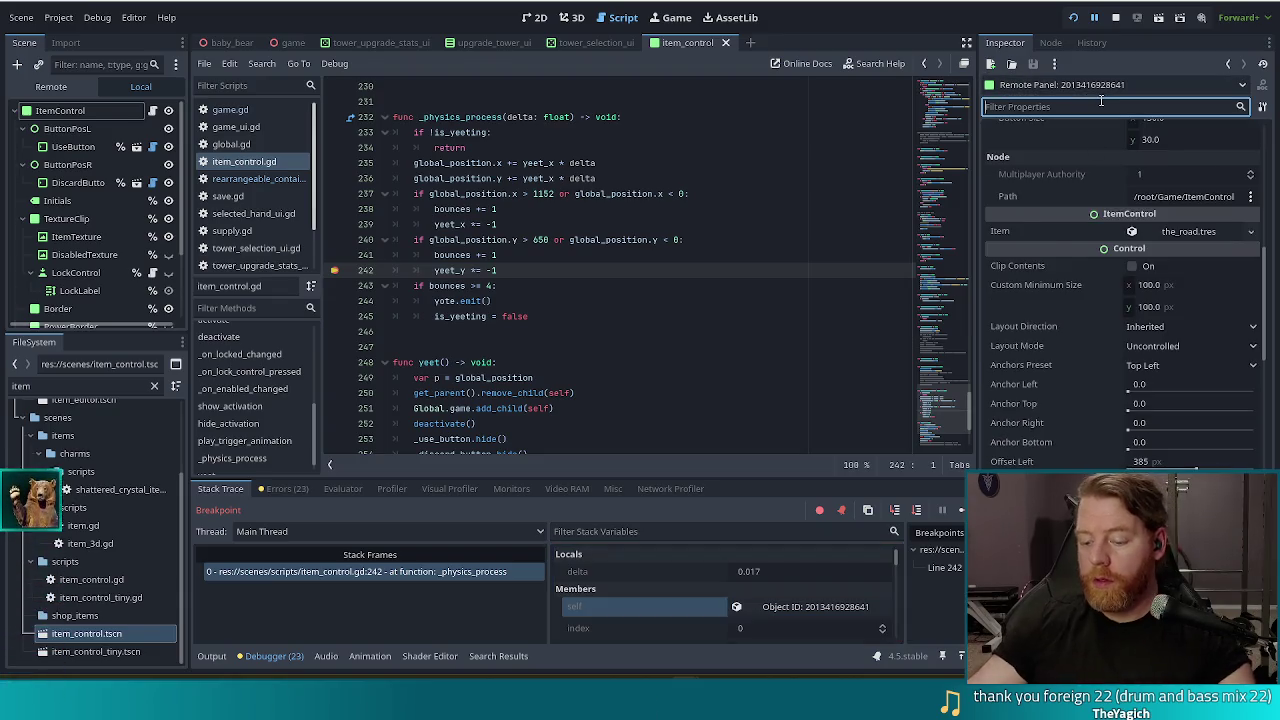
text(posi)
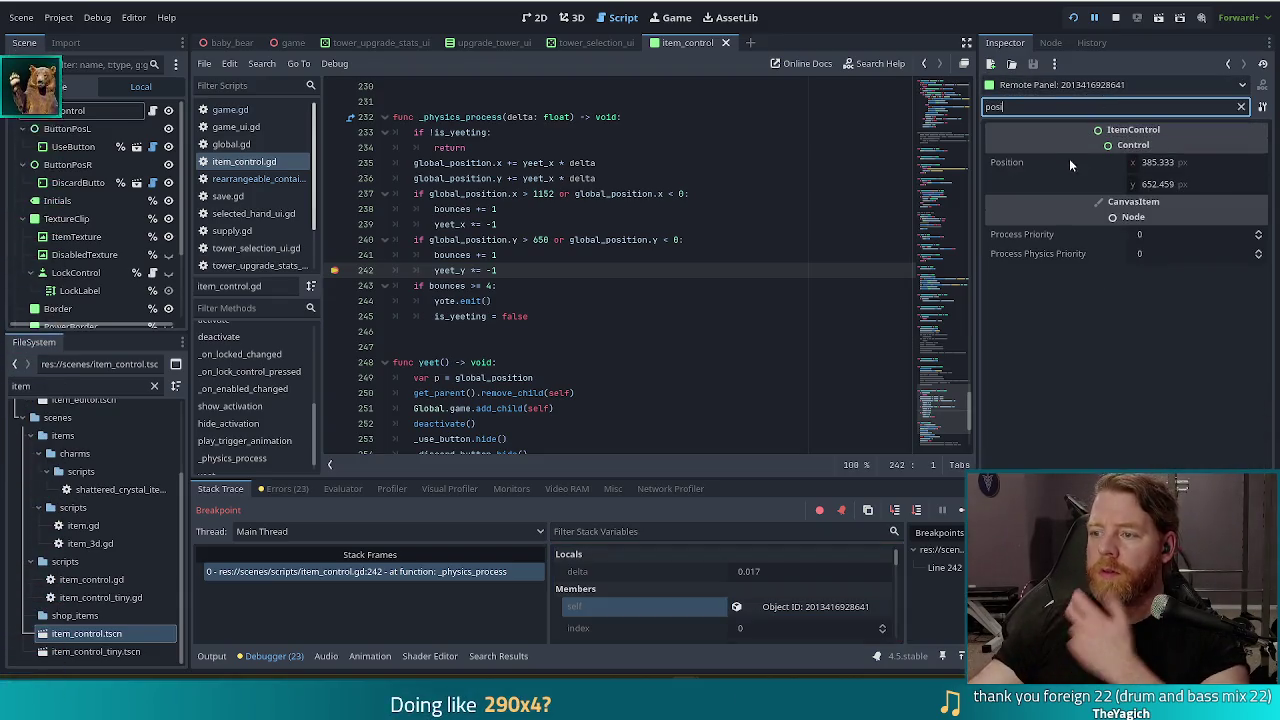
click(960, 511)
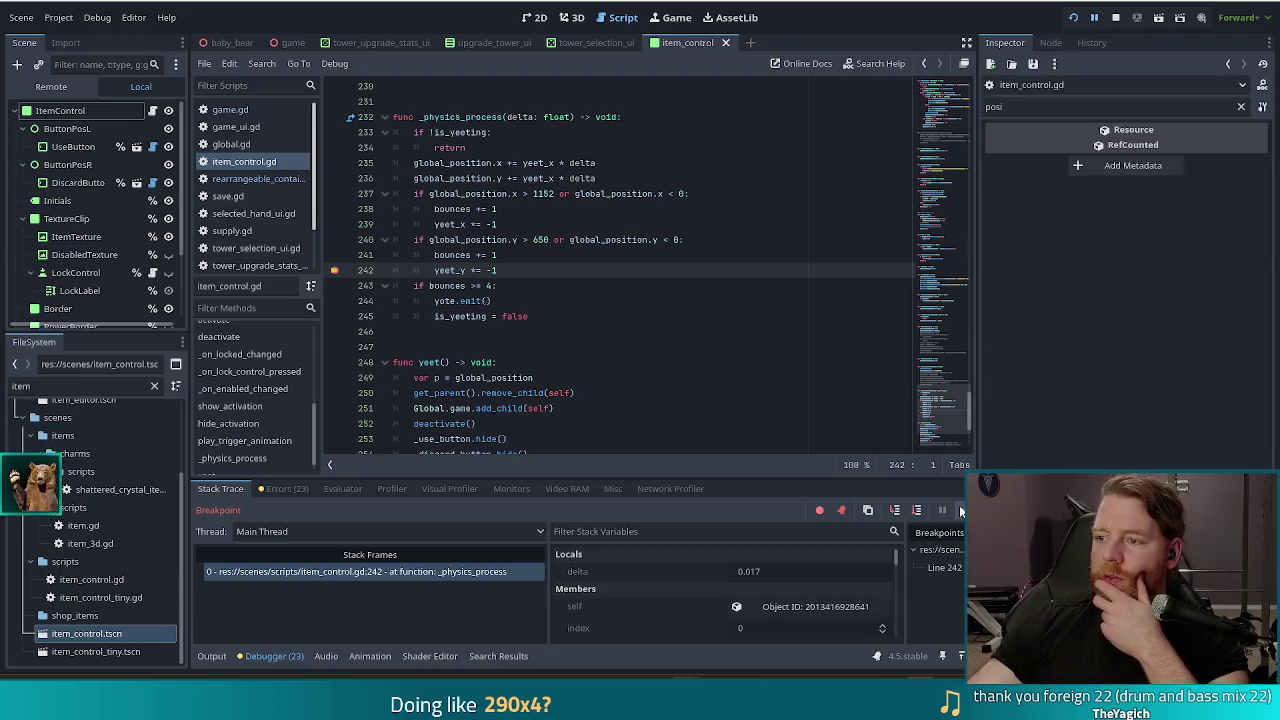
click(1035, 106)
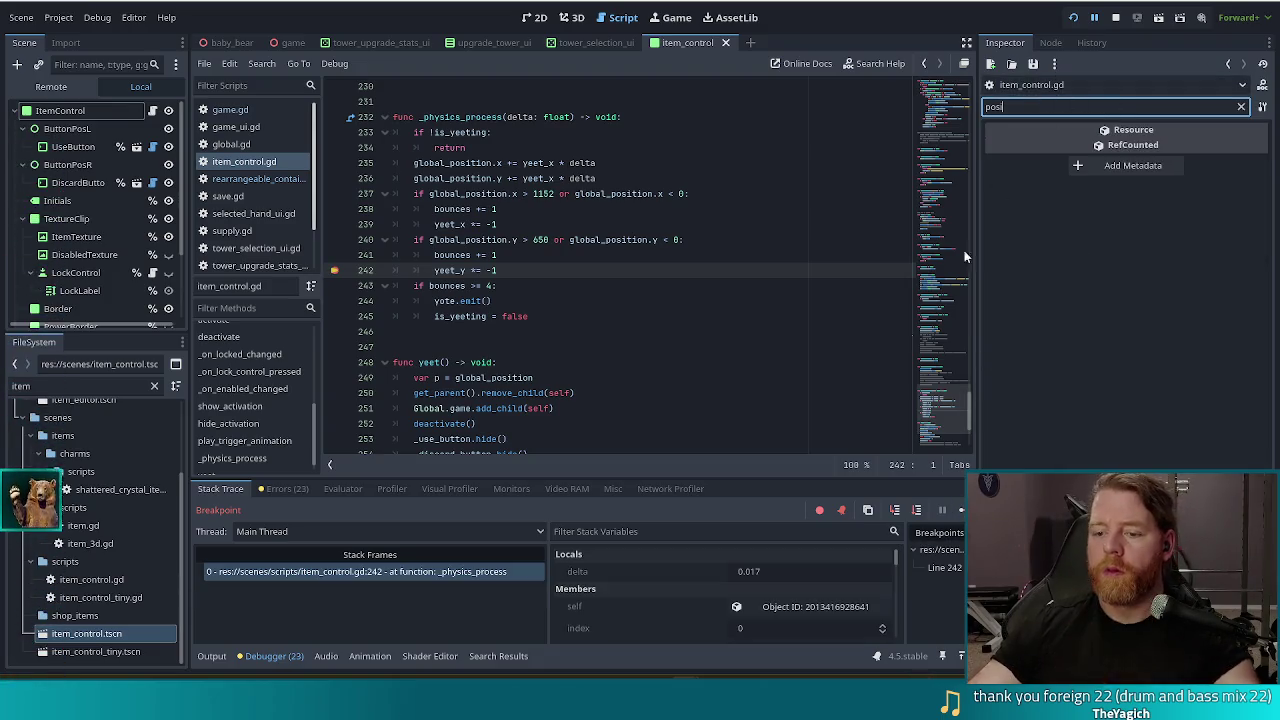
click(800, 606)
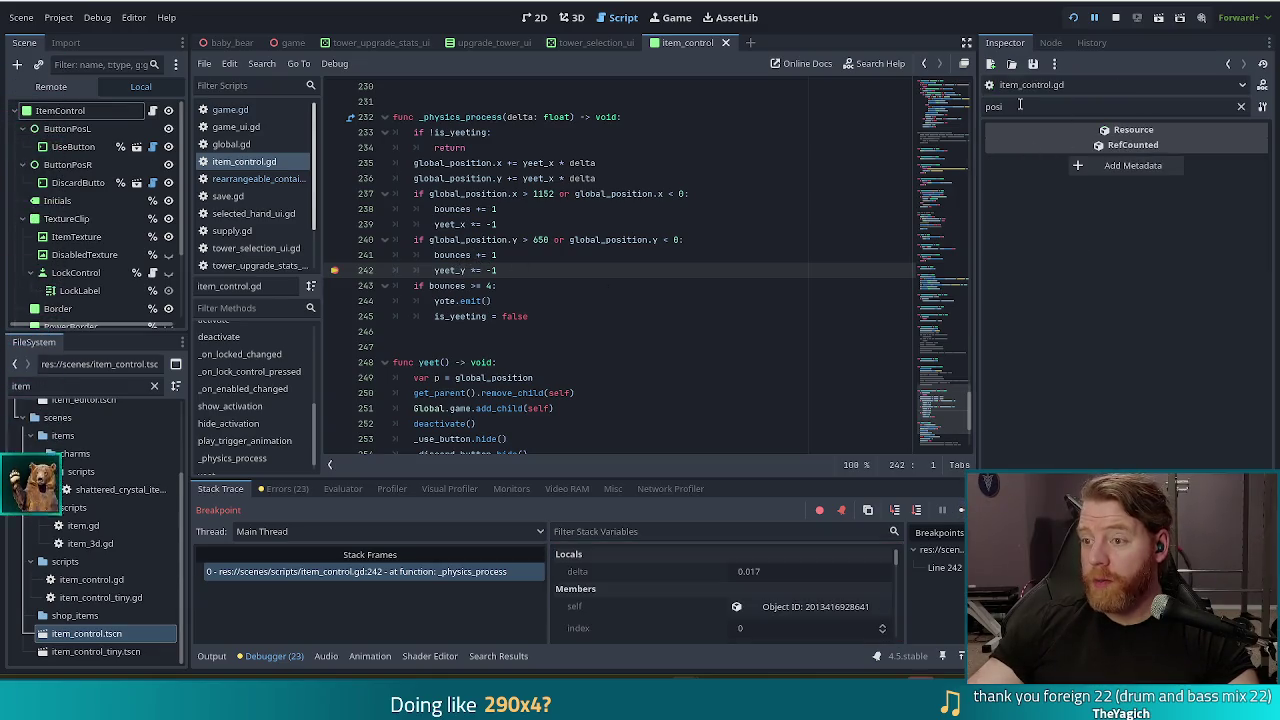
click(760, 606)
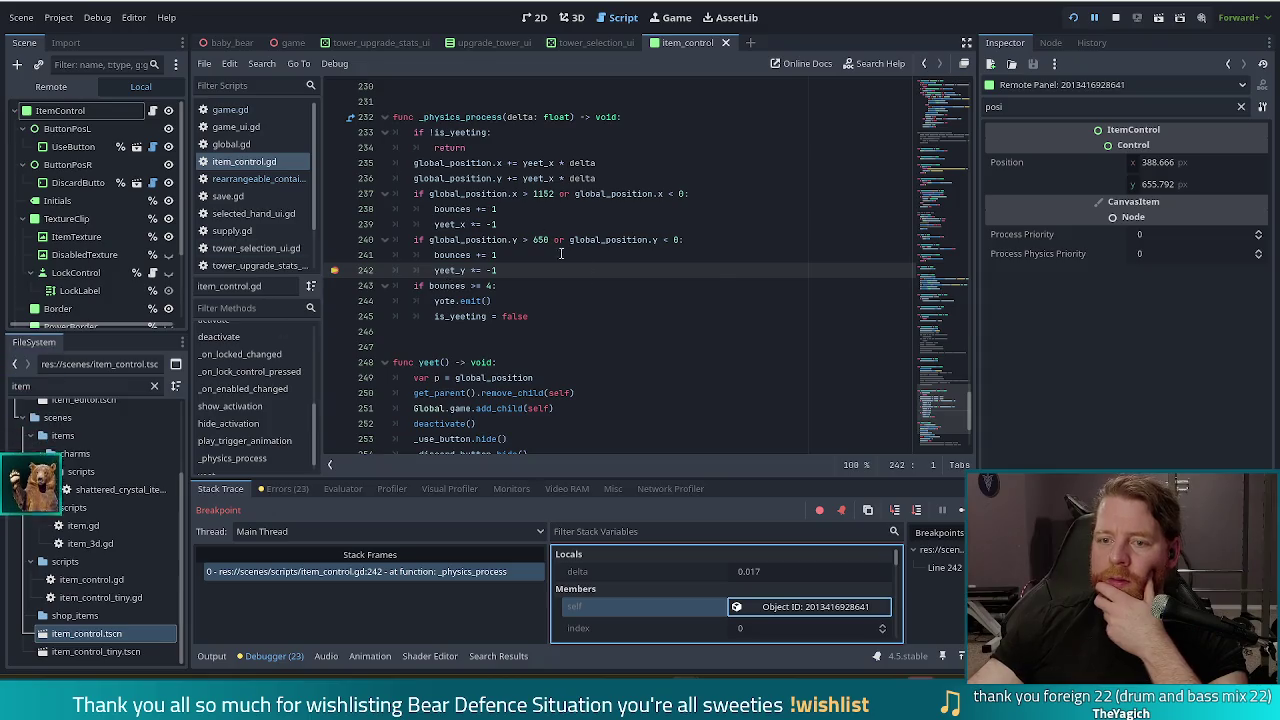
Step: Change yeet_x to yeet_y in line 236's y-position update
click(553, 178)
key(BackSpace)
text(y)
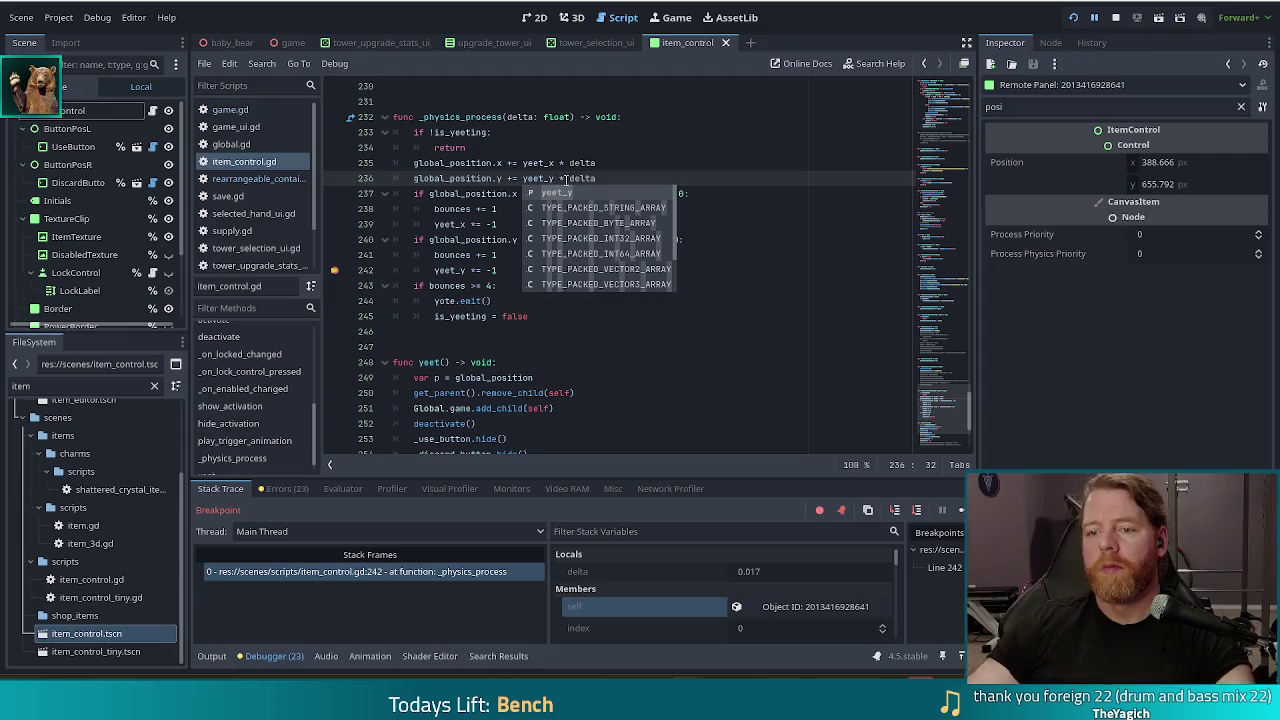
Step: Check the corrected yeet_y * delta on line 236, stop the paused debug run, and relaunch
drag(555, 178, 518, 178)
triple_click(542, 177)
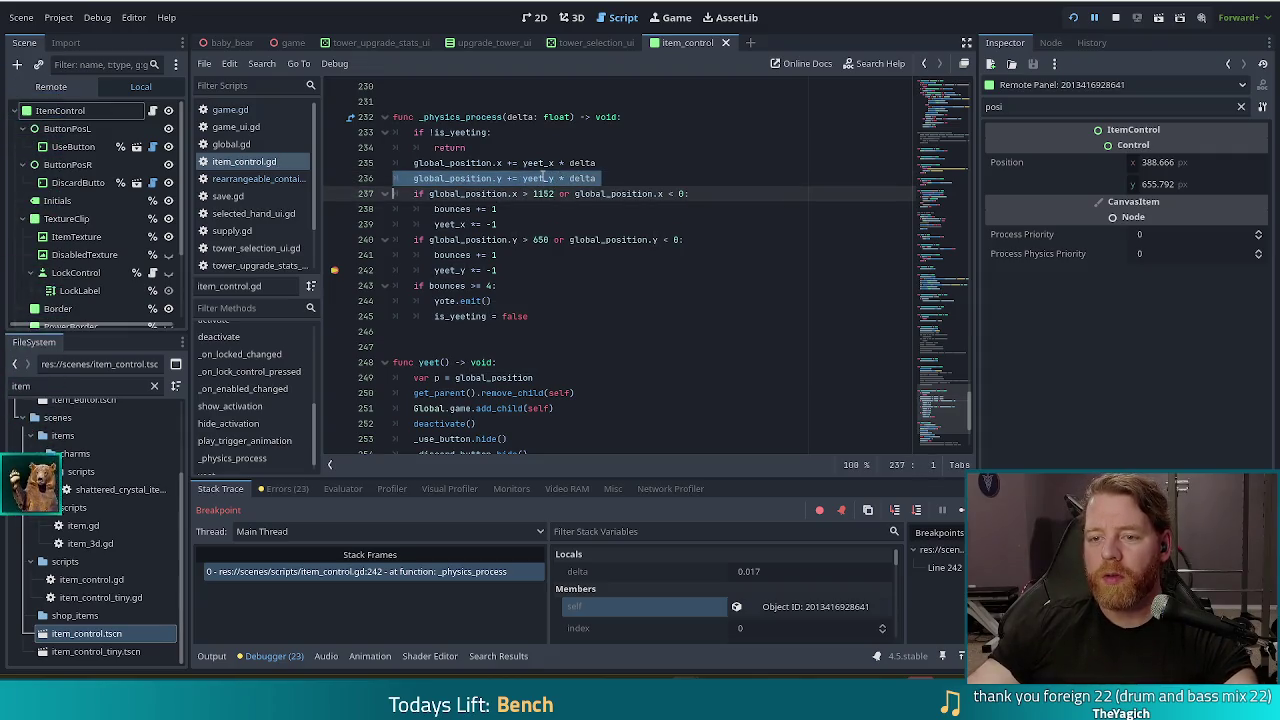
mouse_move(549, 180)
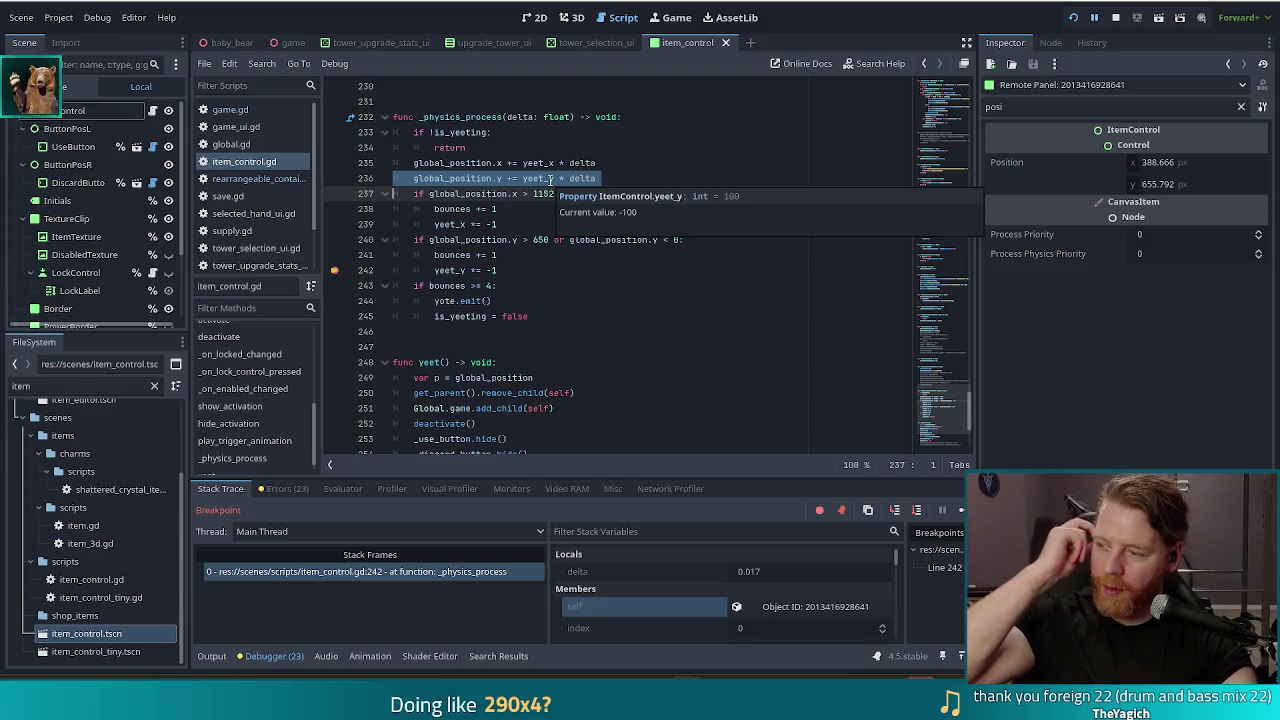
click(1116, 17)
key(F5)
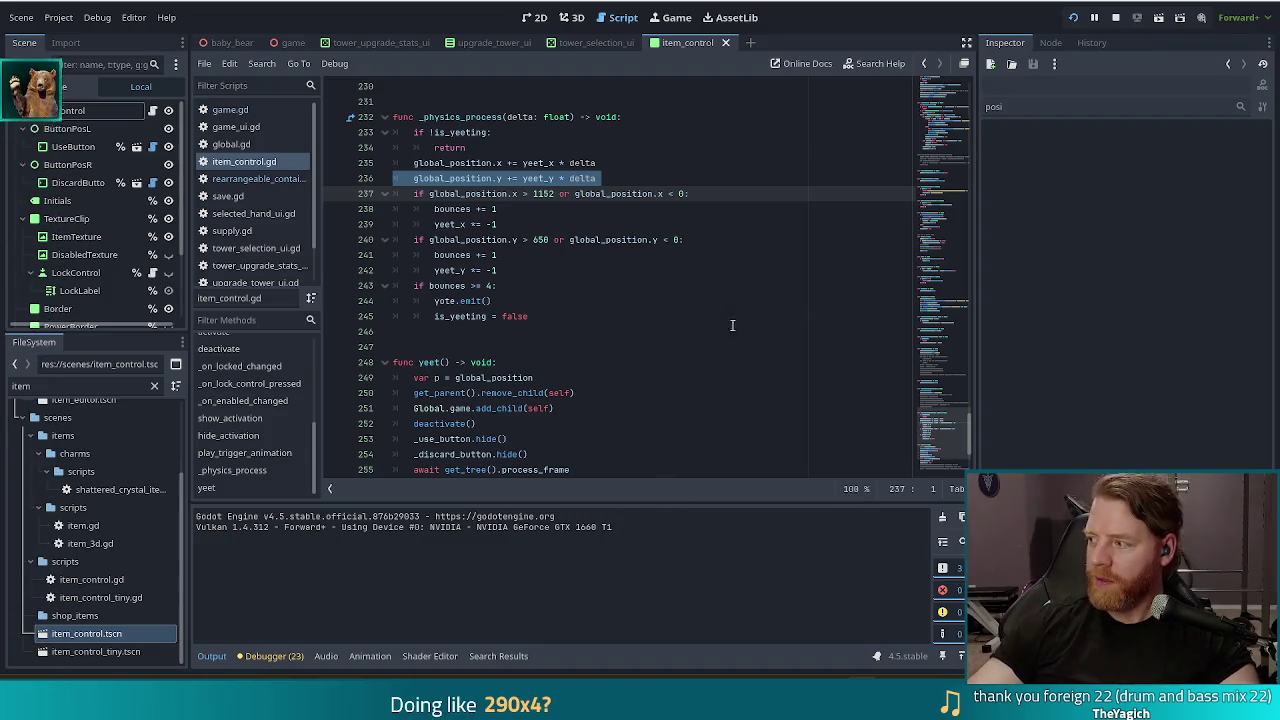
Step: Run the project, continue into the level, and spawn The Road card via add_wish
click(624, 178)
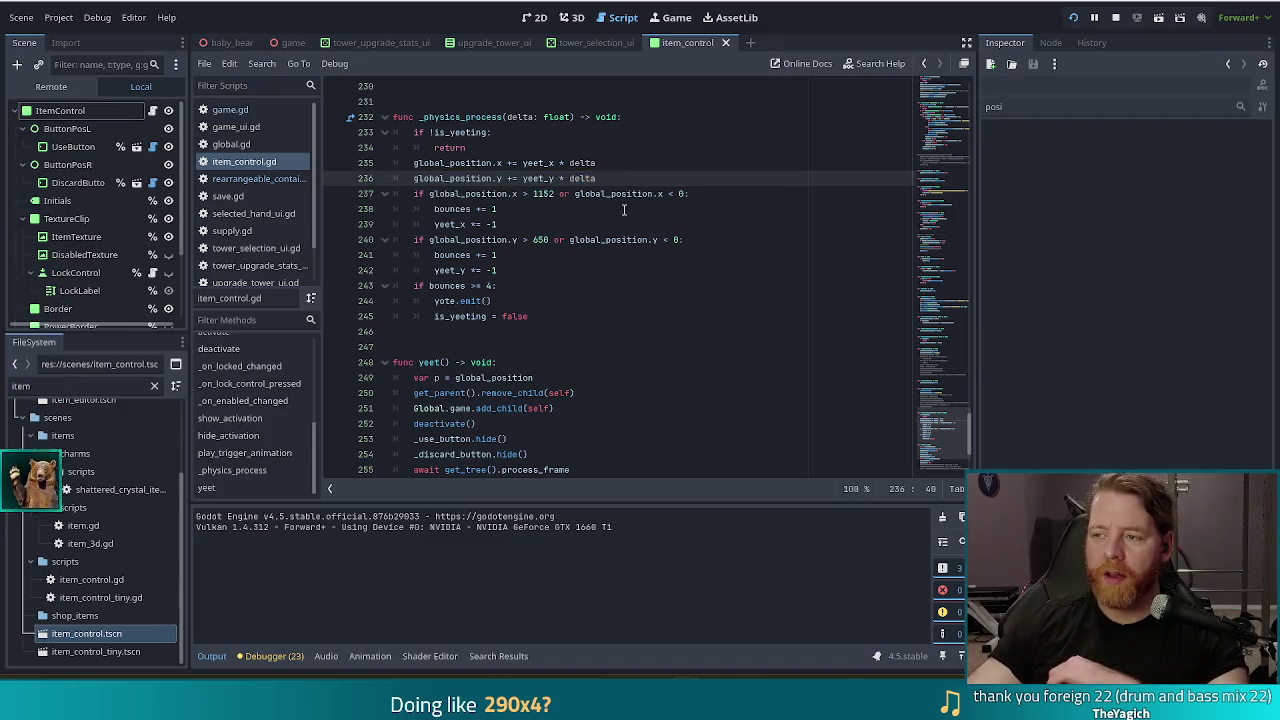
key(F5)
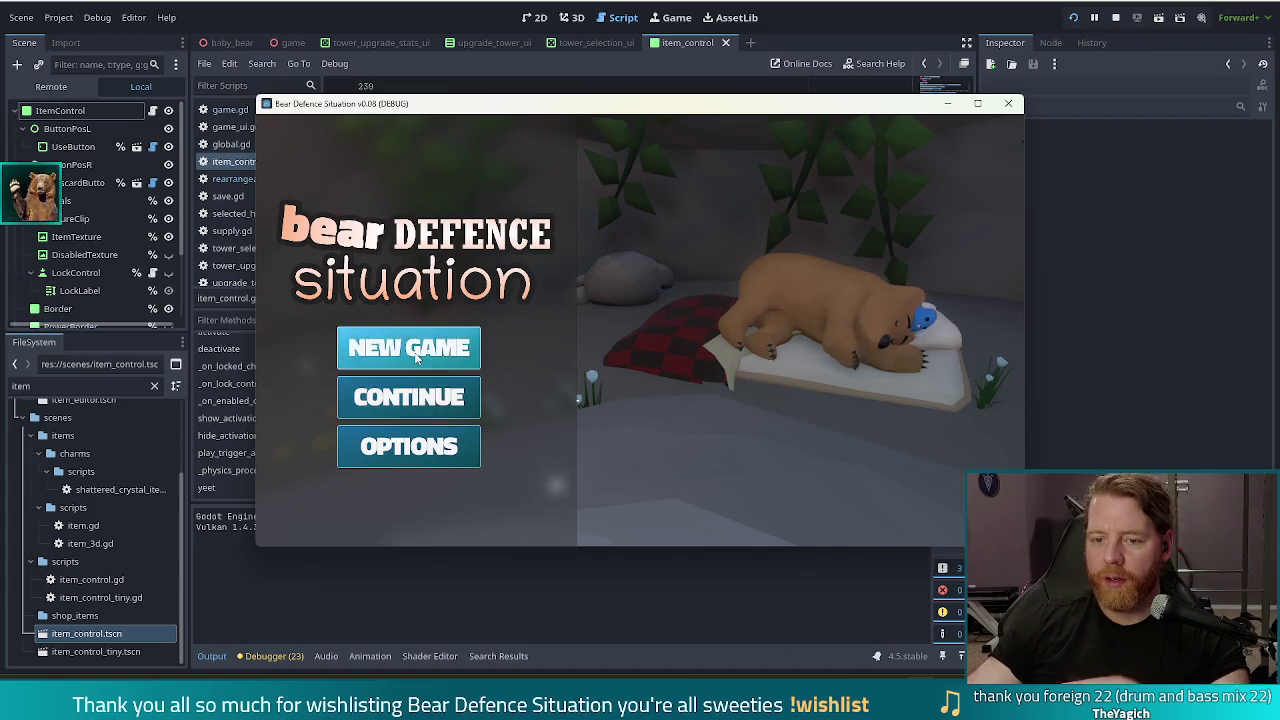
click(409, 397)
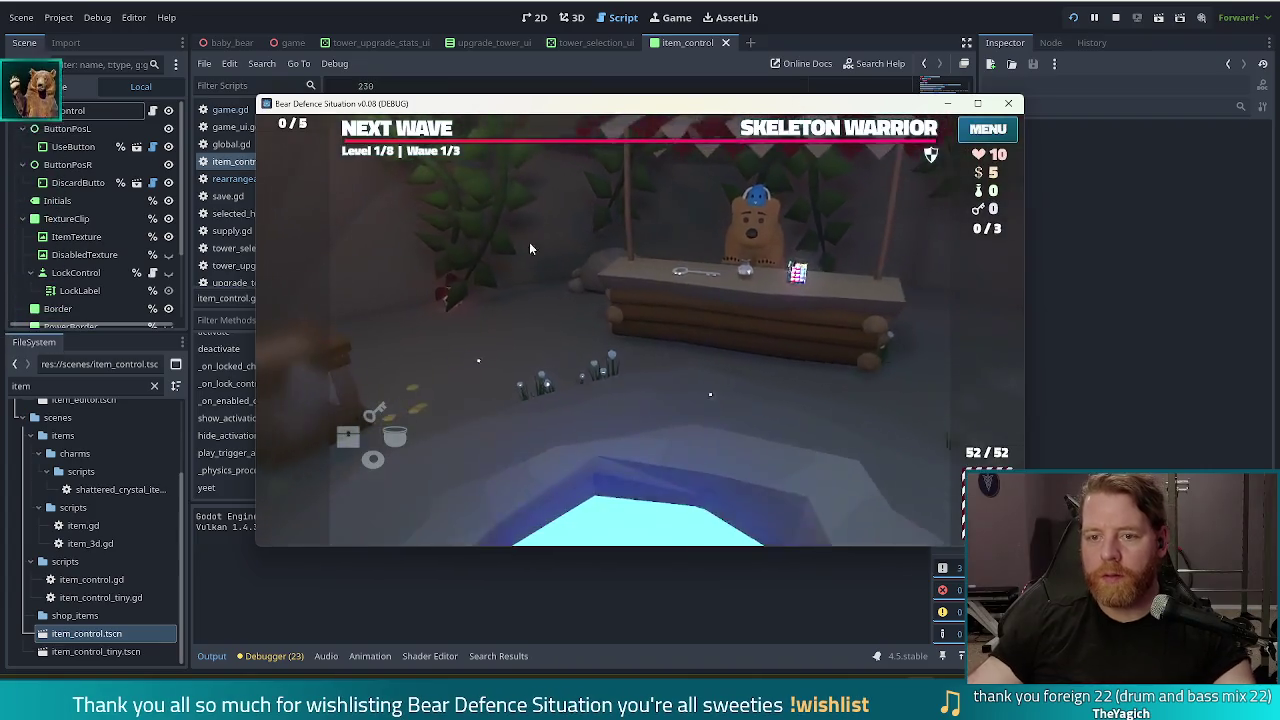
key(grave)
text(add_with)
key(BackSpace)
text(sh )
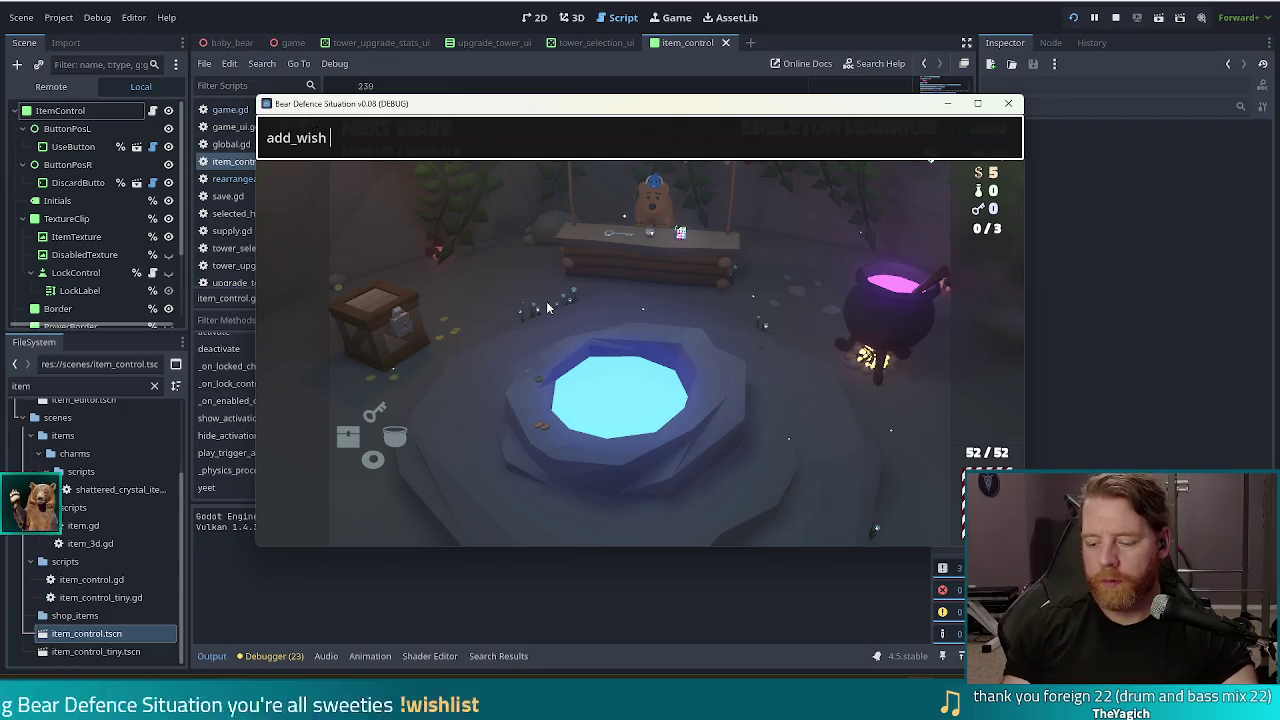
text(the road)
key(Return)
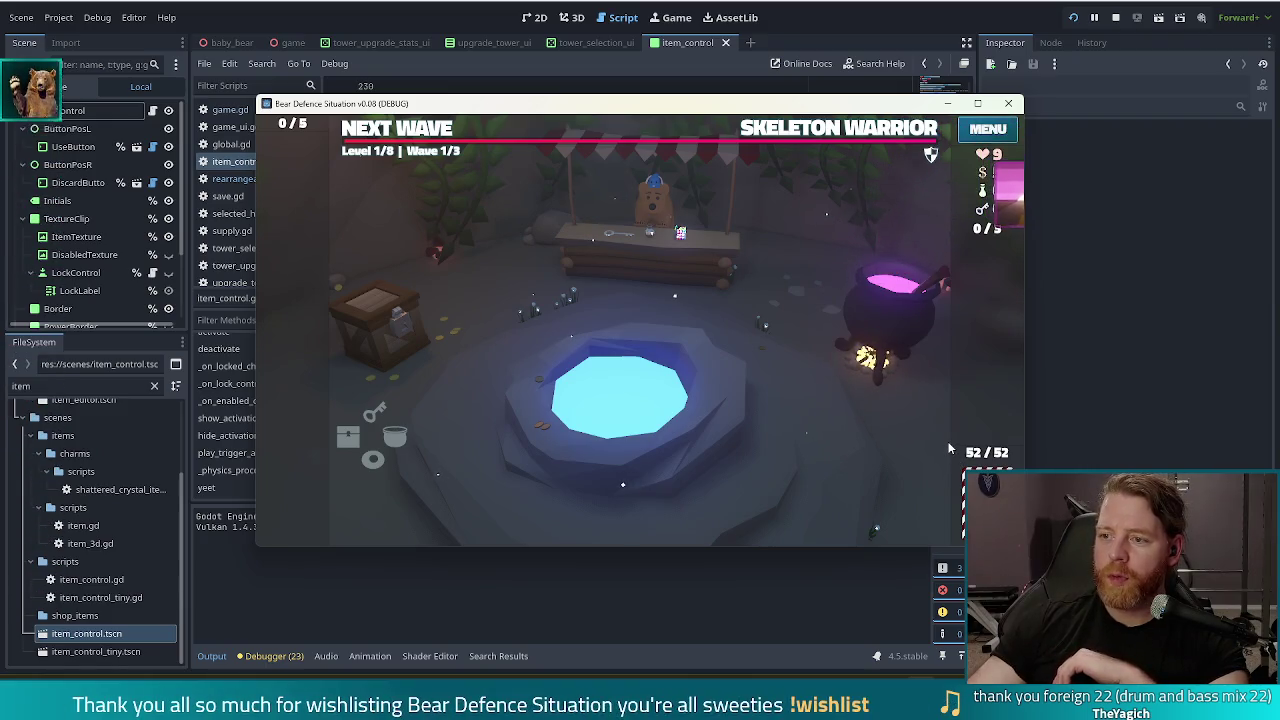
mouse_move(905, 390)
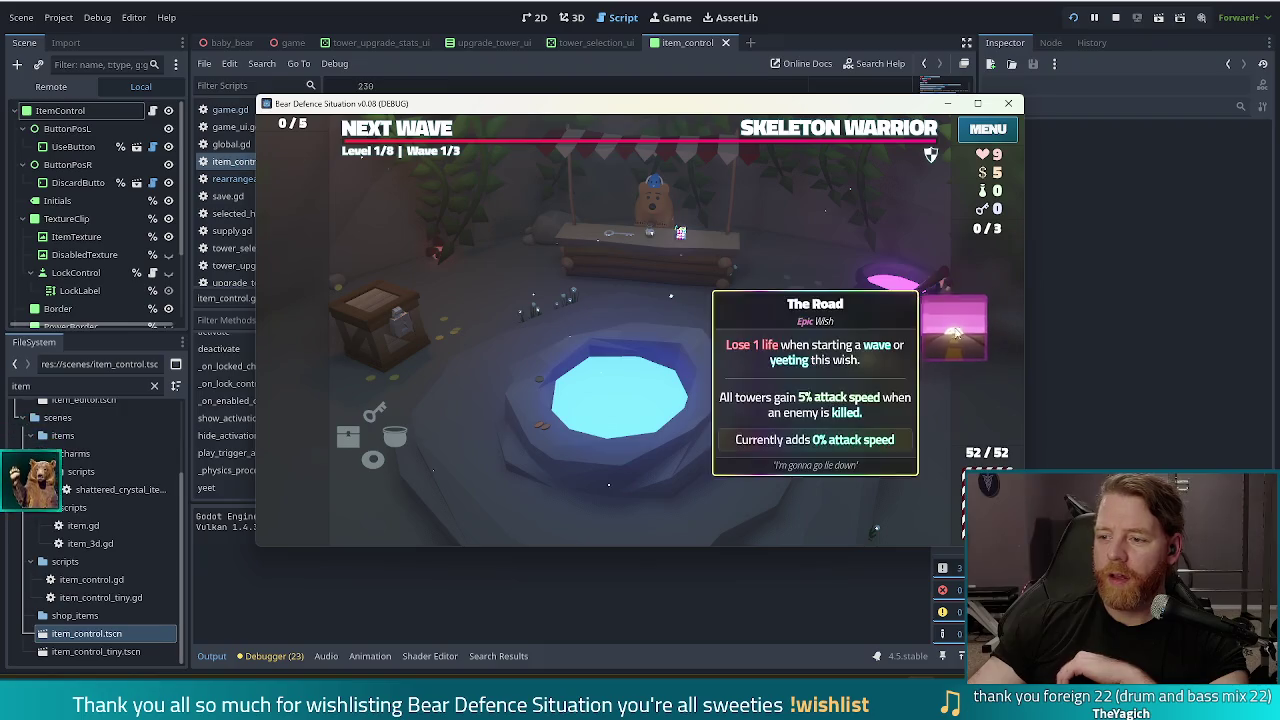